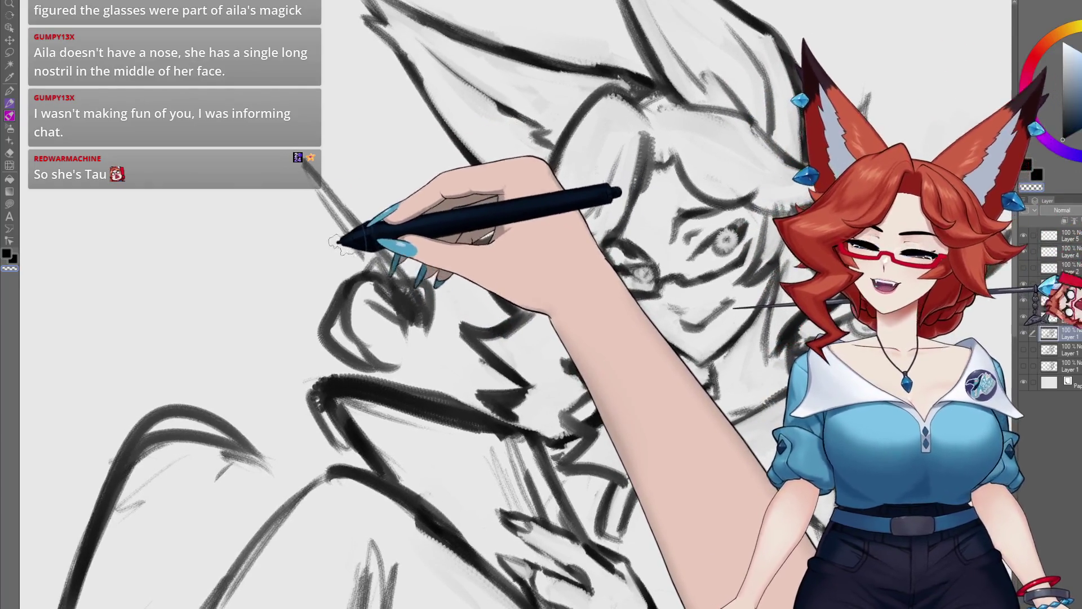
- Redraw the lines of the hand gripping the stylus, panning around the hand and face
drag(362, 237, 358, 234)
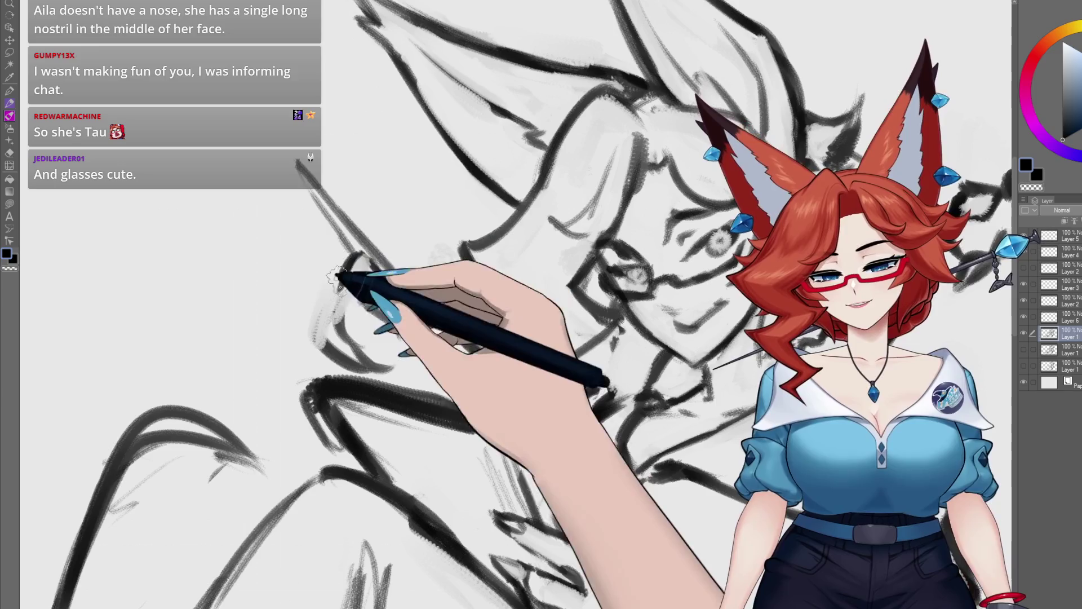
drag(333, 338, 324, 334)
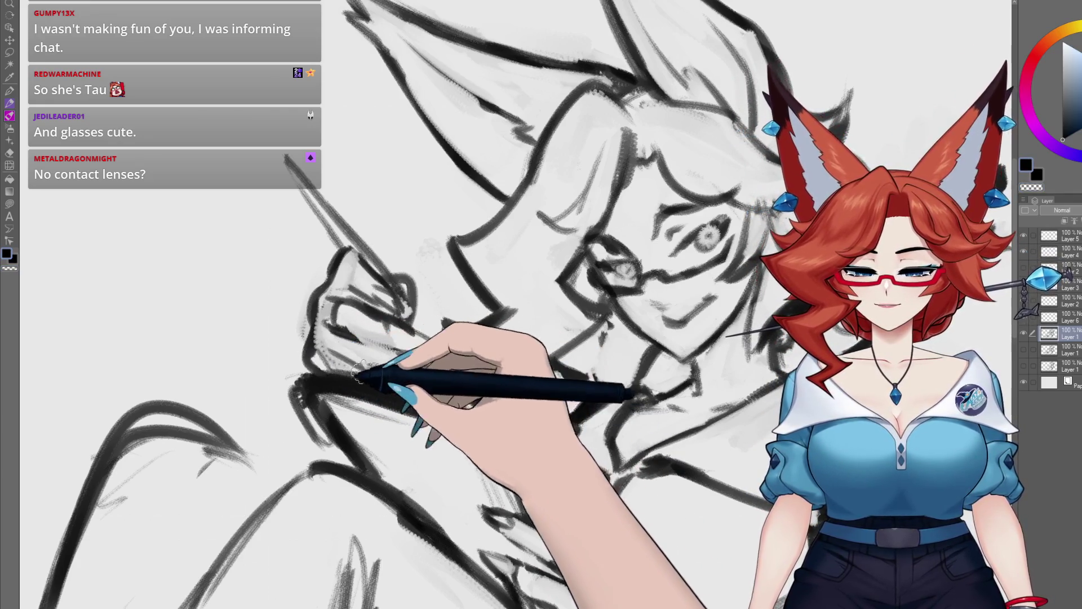
drag(448, 349, 496, 316)
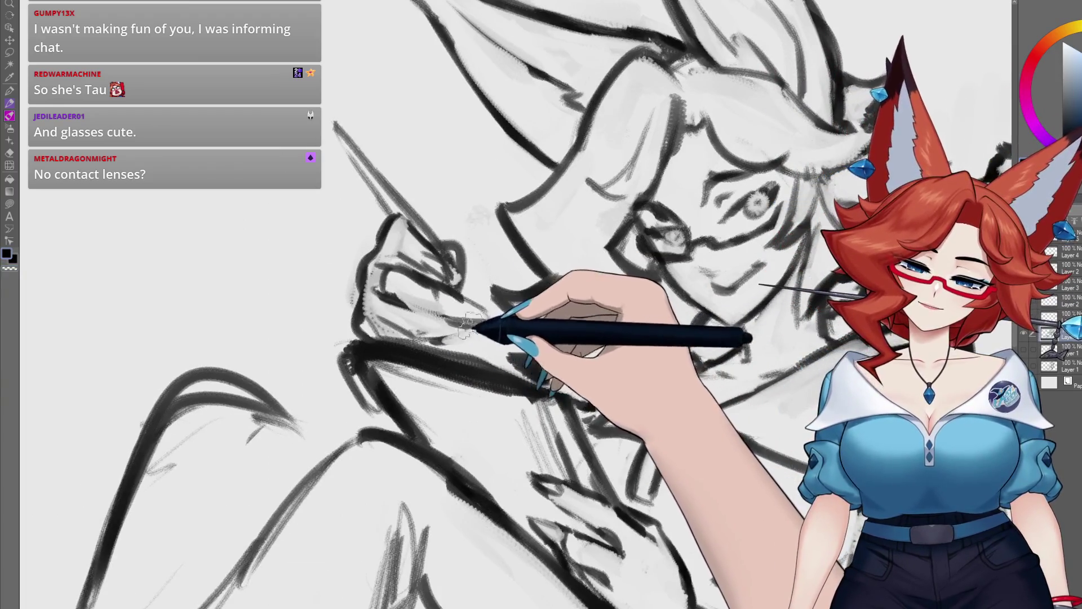
drag(471, 273, 448, 321)
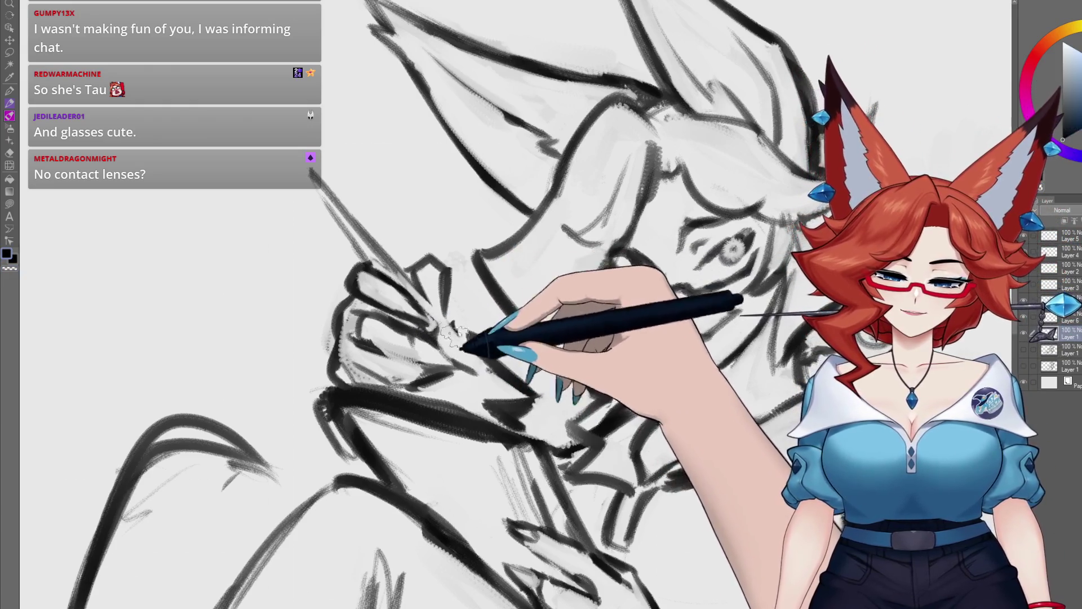
drag(479, 375, 451, 382)
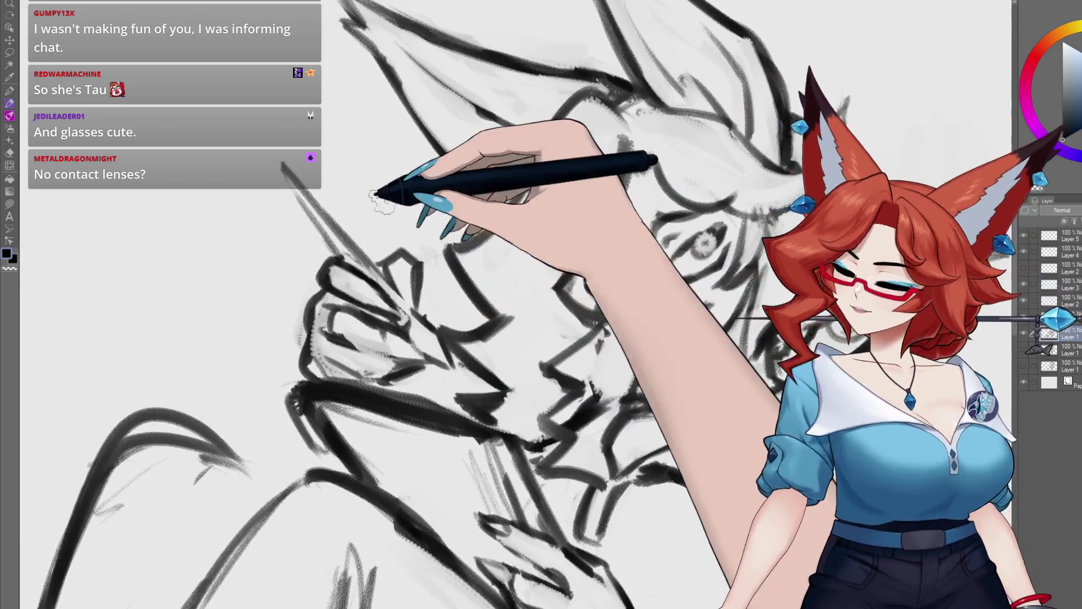
- Lasso the hand sketch, move it up and to the left, then deselect
key(m)
drag(411, 237, 435, 320)
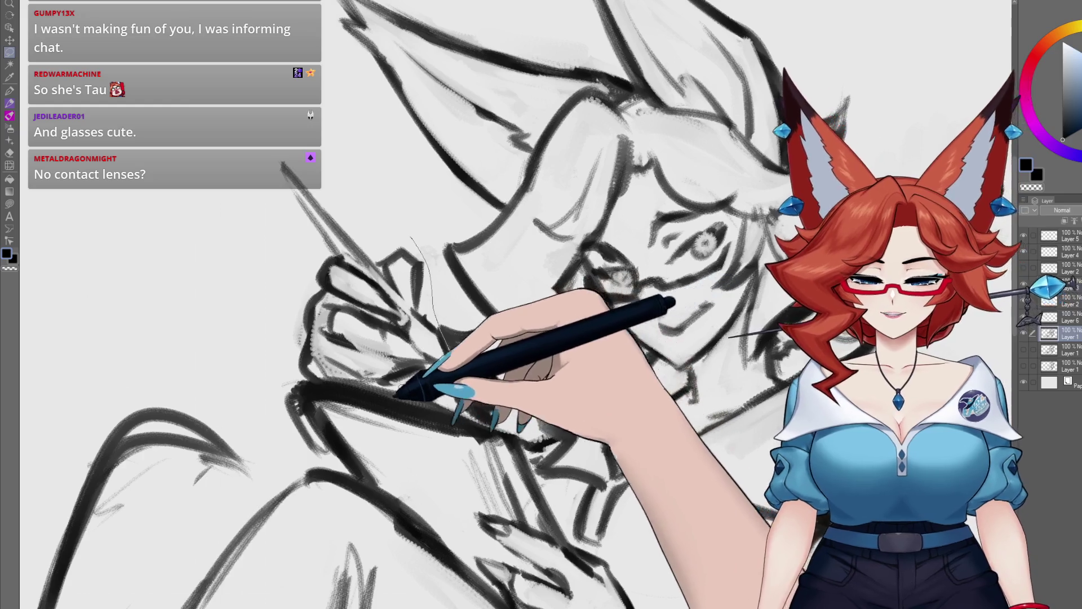
mouse_move(397, 394)
mouse_down()
mouse_move(234, 321)
mouse_move(344, 134)
mouse_up()
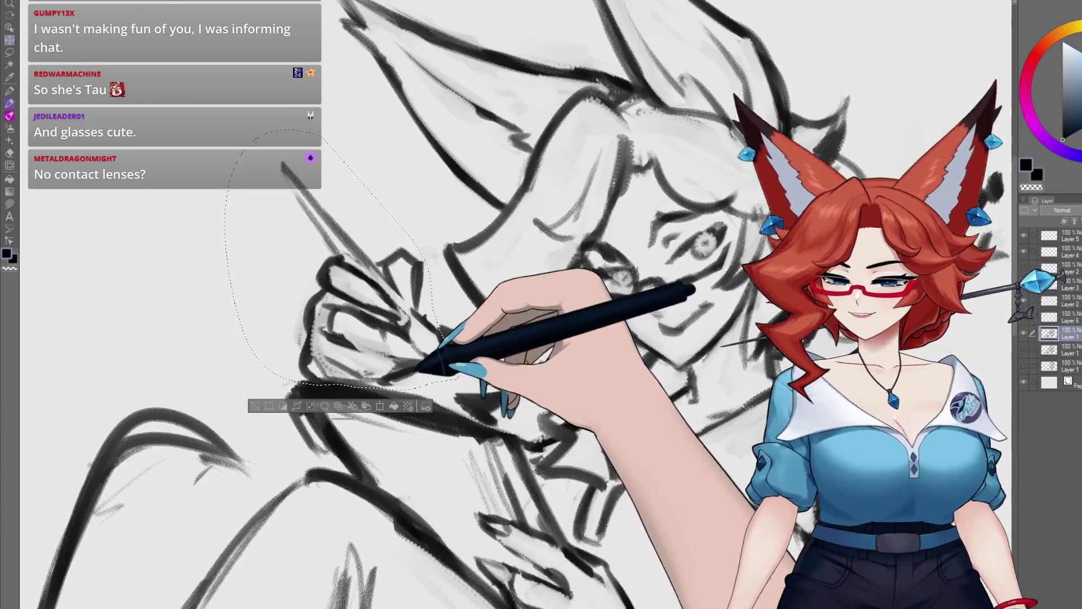
drag(420, 366, 391, 355)
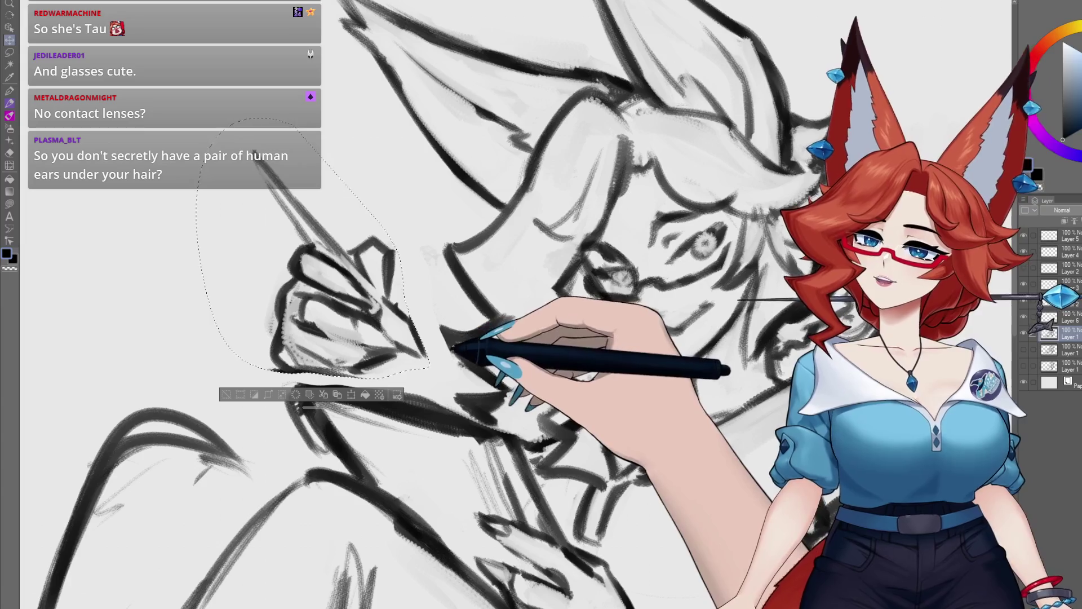
key(ctrl+d)
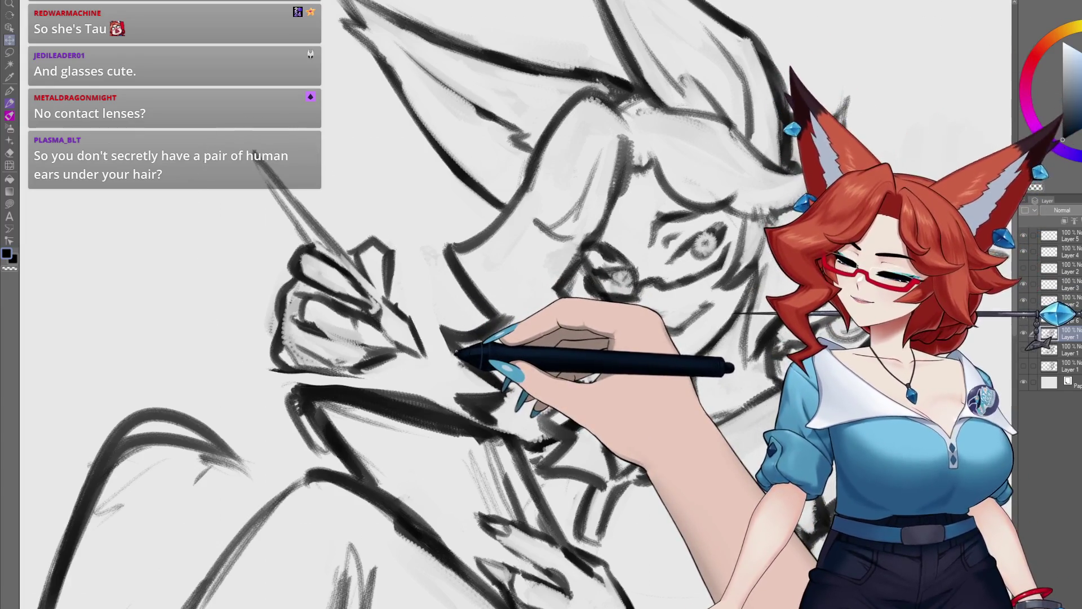
- Redraw the hand, collar and face strokes while recentring the view on the hand and face
scroll(438, 313, down, 2)
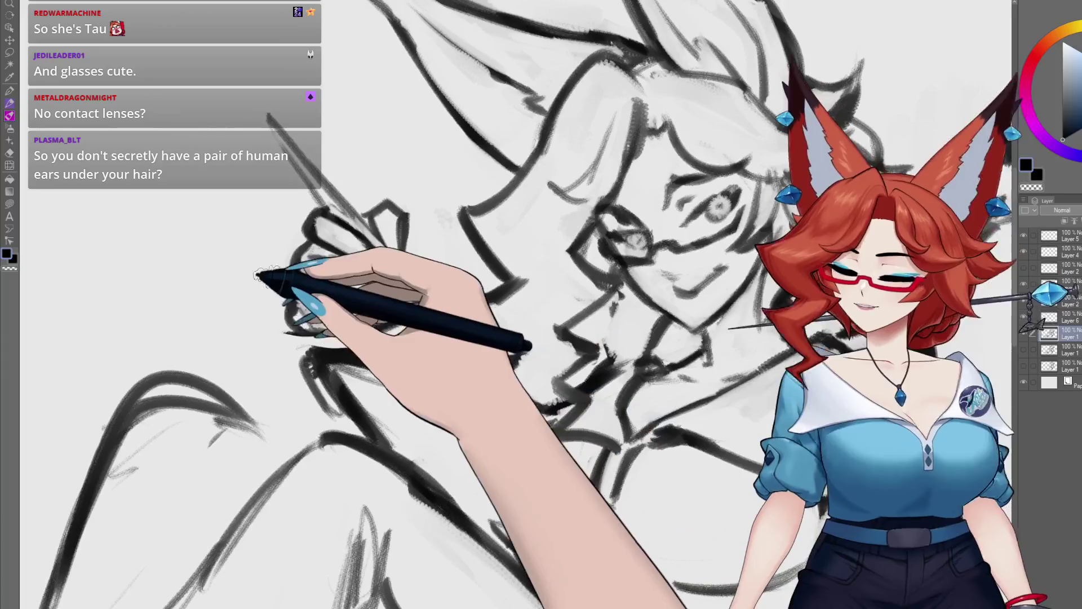
drag(289, 322, 354, 320)
mouse_move(413, 304)
mouse_down()
mouse_move(476, 301)
mouse_move(383, 327)
mouse_up()
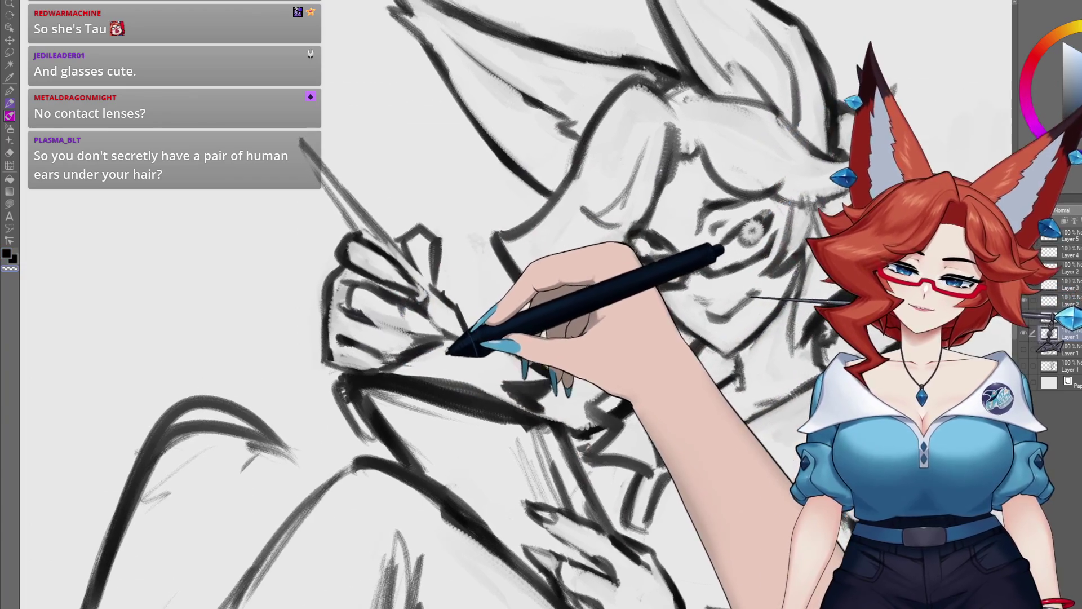
drag(476, 276, 442, 293)
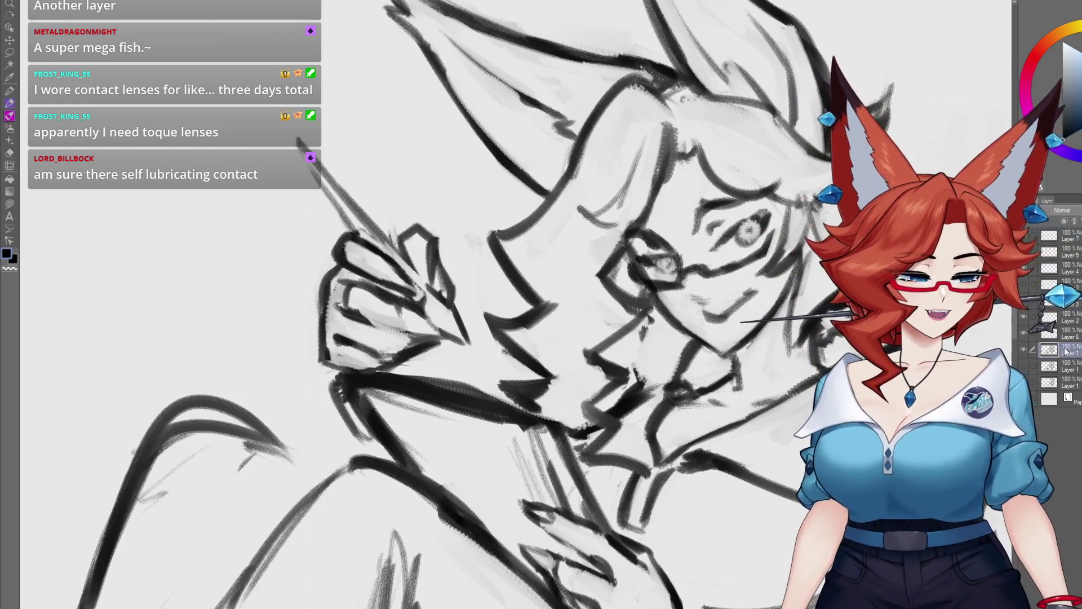
- Firm up the collar lines and draw a thin diagonal stroke across the shoulder
mouse_move(630, 485)
mouse_down()
mouse_move(438, 453)
mouse_move(541, 445)
mouse_move(569, 427)
mouse_up()
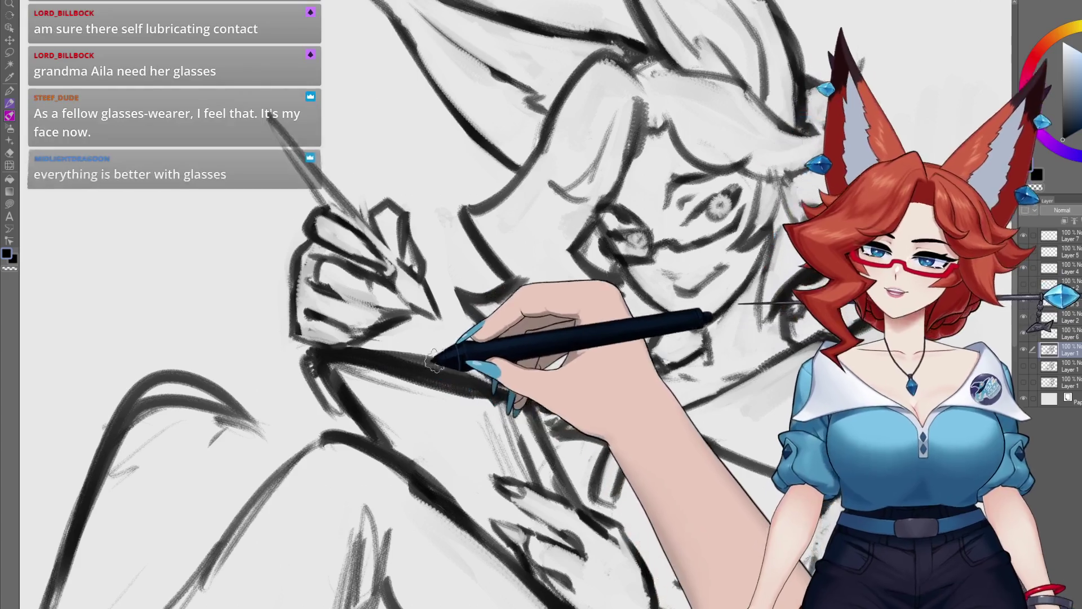
mouse_move(495, 398)
mouse_down()
mouse_move(471, 422)
mouse_move(498, 433)
mouse_up()
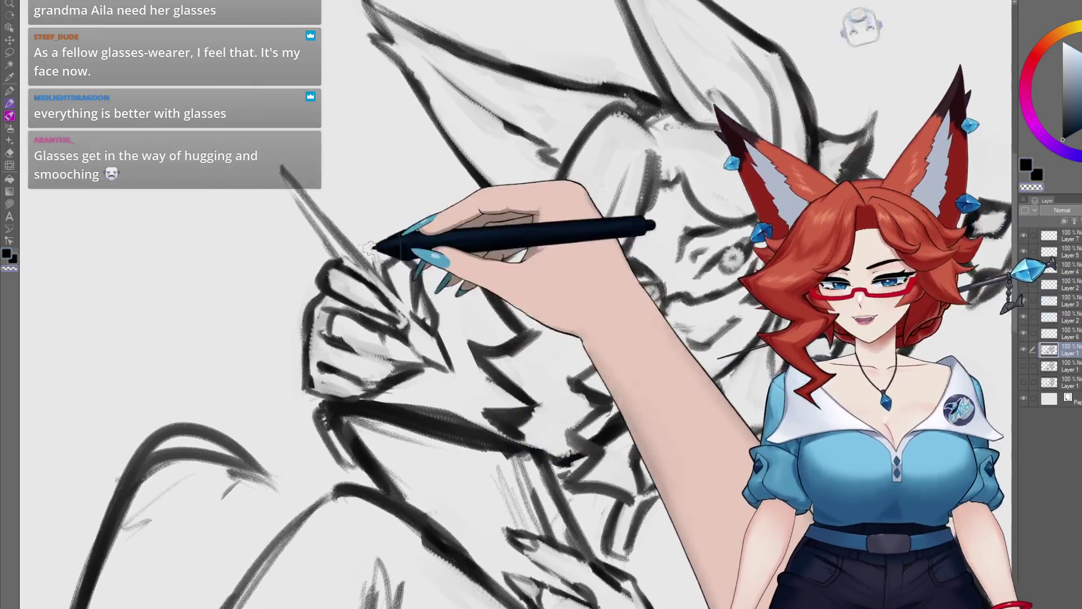
drag(363, 245, 370, 259)
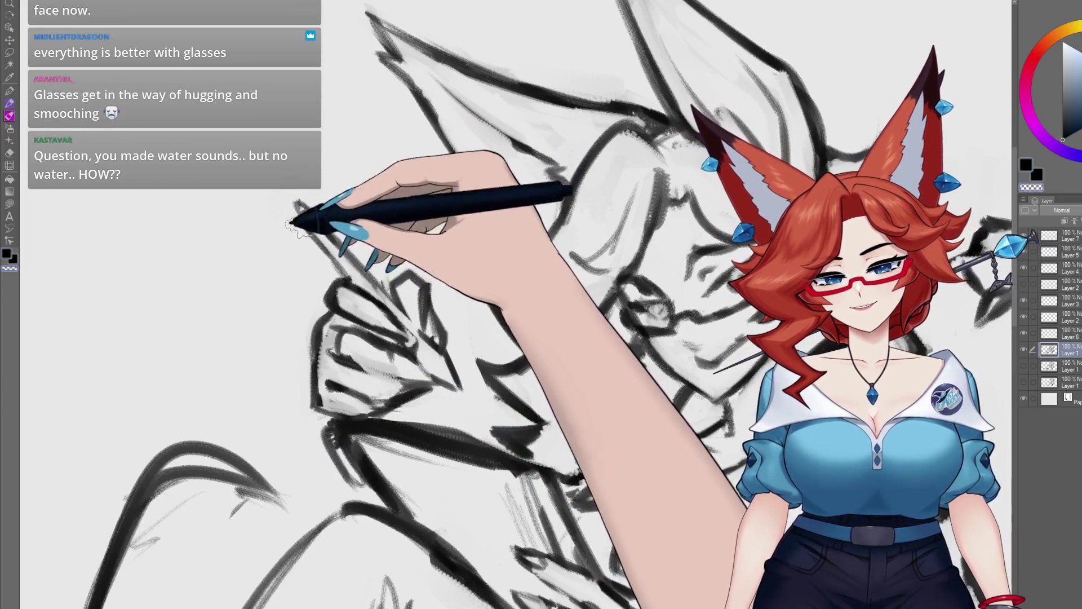
drag(293, 202, 366, 271)
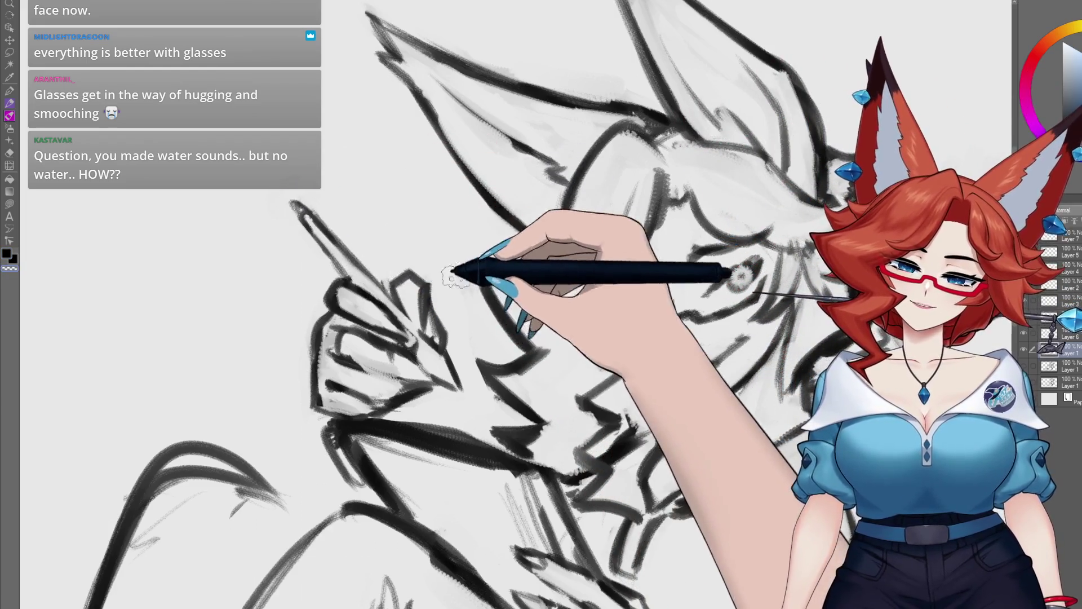
- Redraw the face, hair and shoulder lines with thick, firm brush strokes
scroll(496, 394, down, 2)
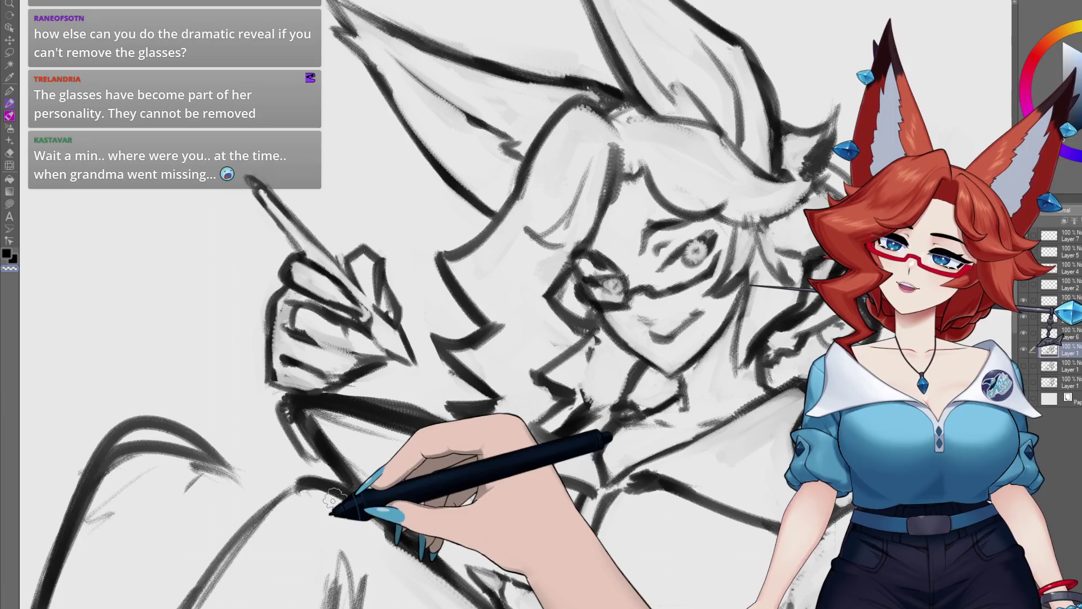
- Bring the neck and chest into view and go over the jaw line twice with heavier strokes
drag(603, 353, 530, 414)
mouse_move(459, 423)
mouse_down()
mouse_move(519, 425)
mouse_move(459, 386)
mouse_up()
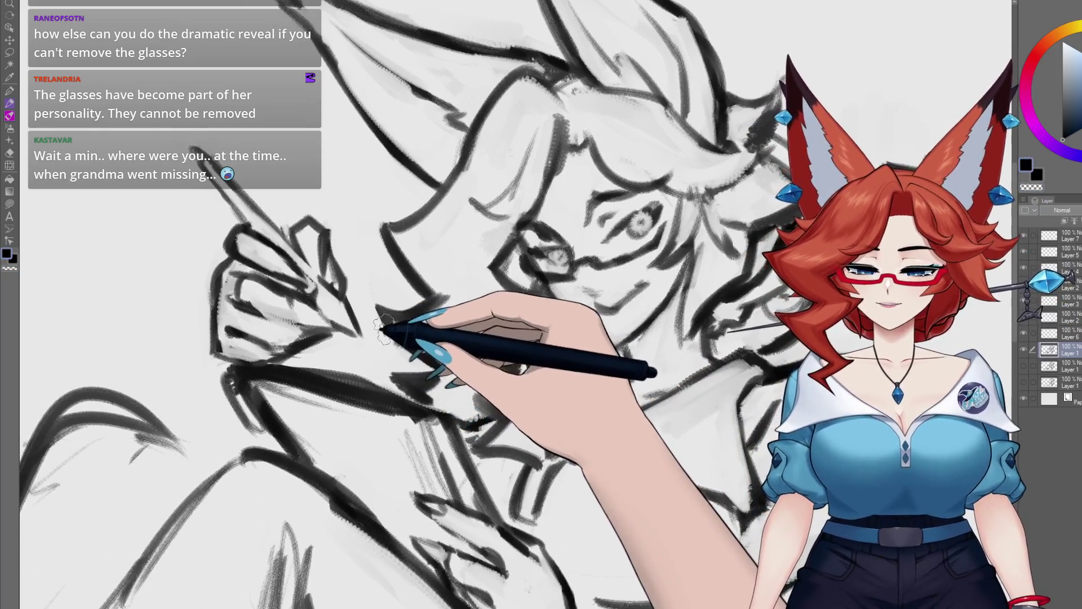
drag(309, 387, 316, 394)
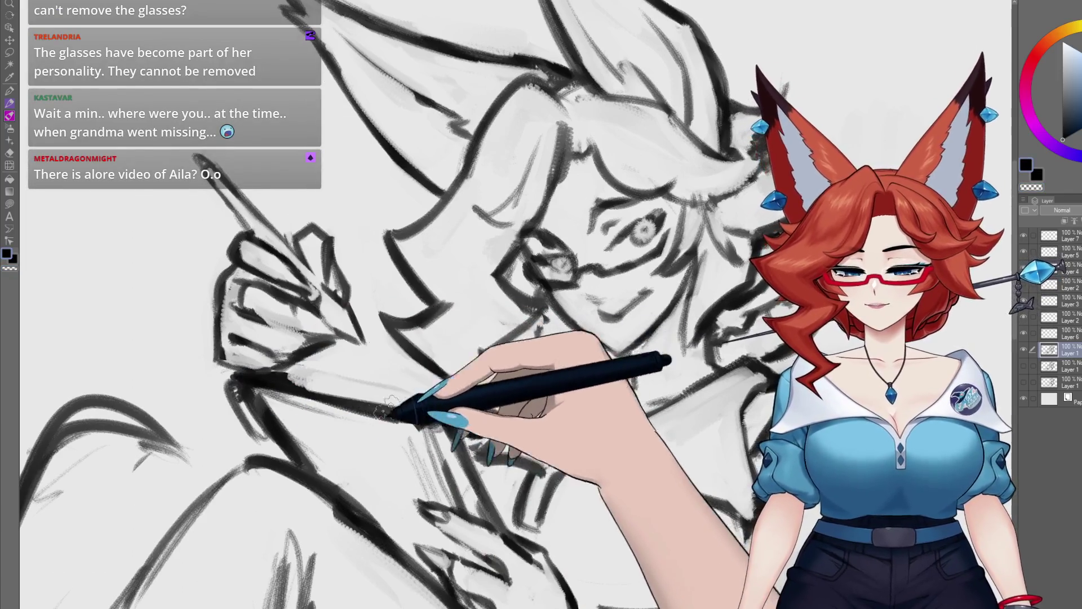
drag(417, 454, 394, 366)
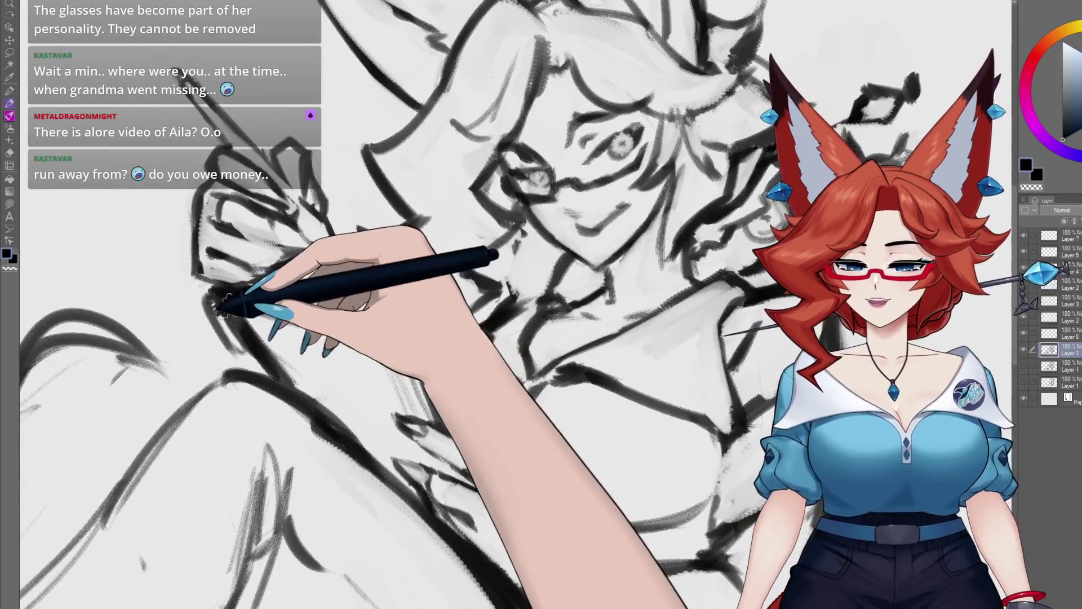
drag(261, 326, 398, 343)
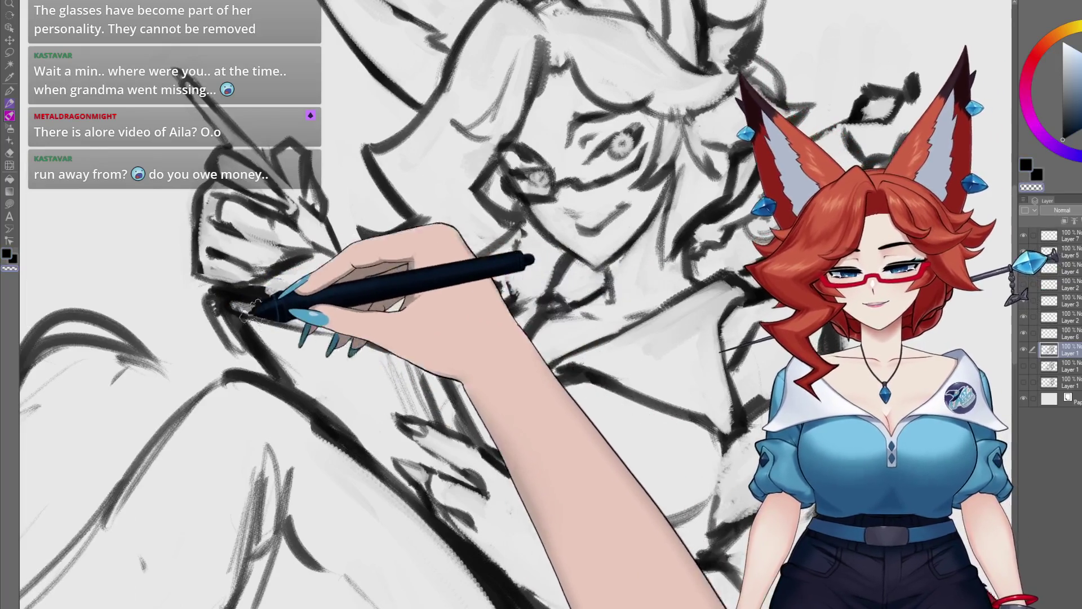
drag(239, 293, 399, 343)
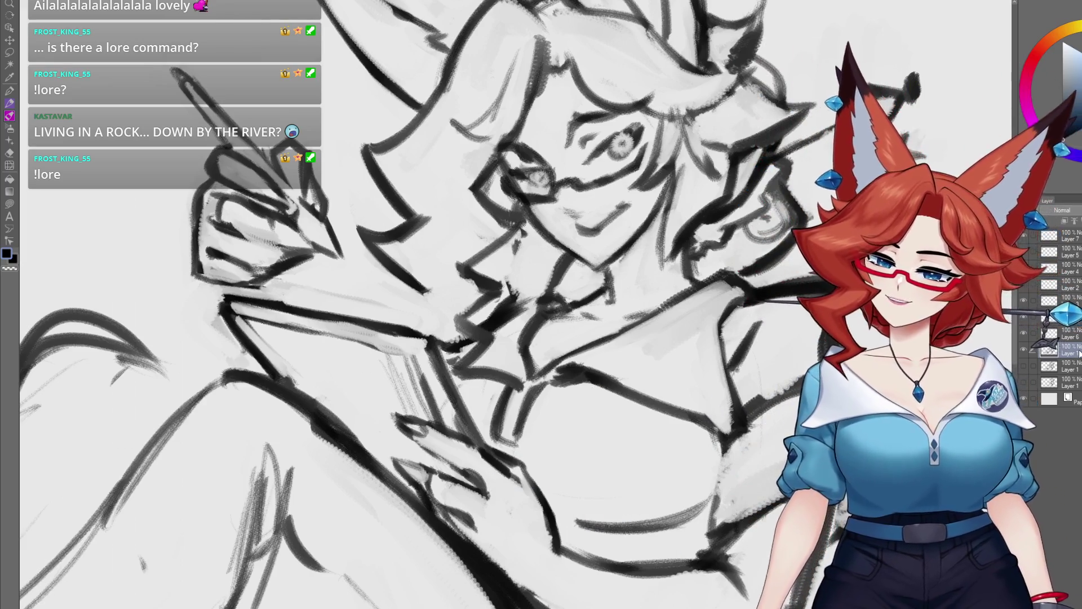
- Redraw the chest, collar and folded-arm contours with thick black pencil lines
mouse_move(299, 401)
mouse_down()
mouse_move(422, 367)
mouse_move(326, 302)
mouse_move(362, 362)
mouse_move(338, 345)
mouse_move(385, 381)
mouse_move(367, 386)
mouse_move(357, 321)
mouse_move(428, 412)
mouse_move(399, 270)
mouse_up()
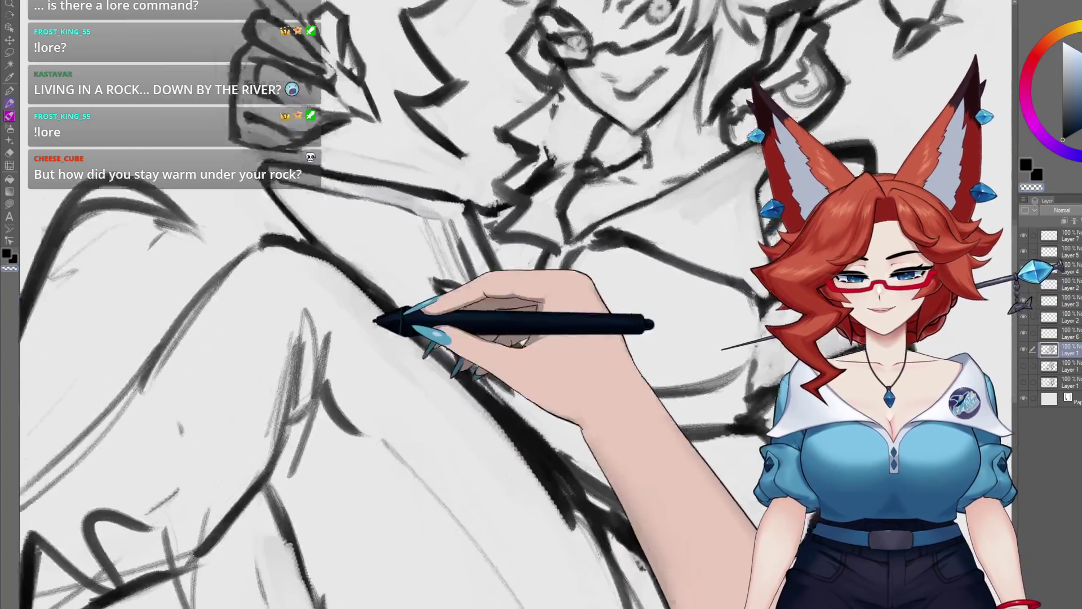
mouse_move(379, 314)
mouse_down()
mouse_move(233, 228)
mouse_move(253, 212)
mouse_move(338, 278)
mouse_move(242, 208)
mouse_move(394, 290)
mouse_move(229, 205)
mouse_up()
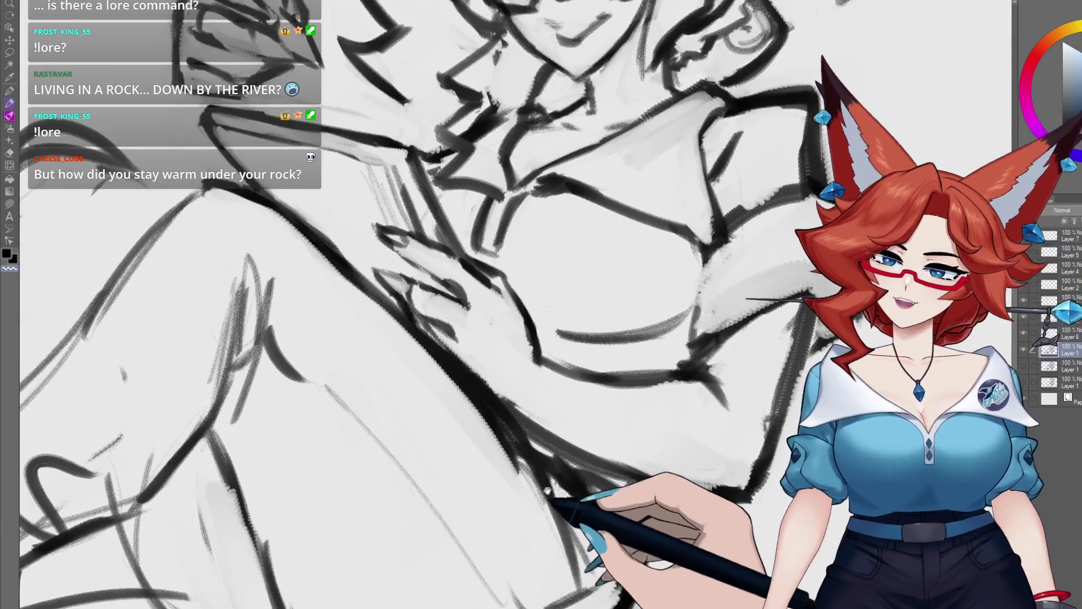
drag(547, 490, 448, 400)
drag(465, 451, 362, 381)
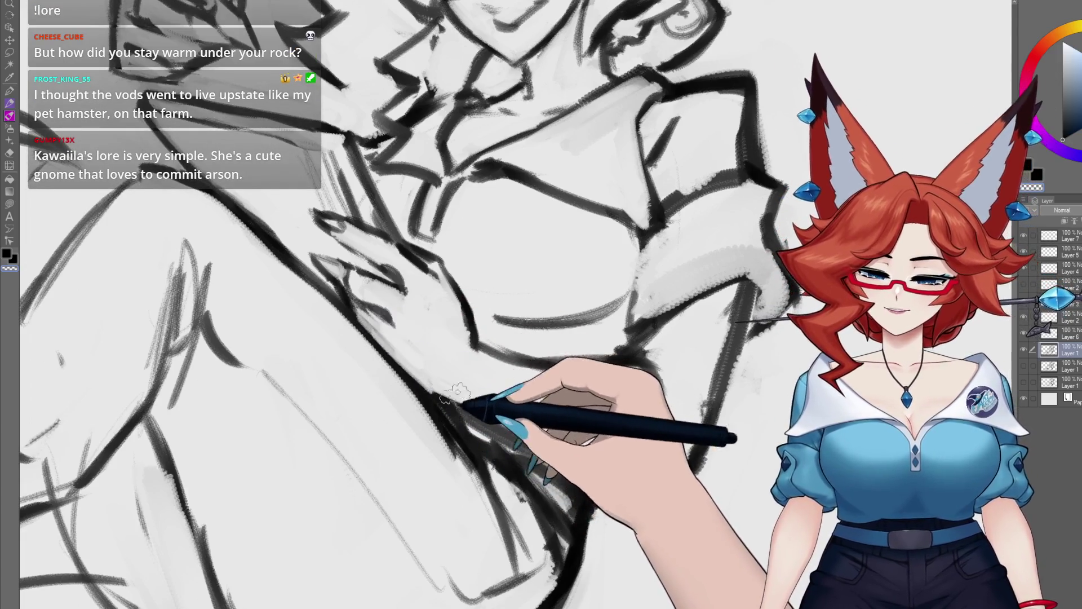
drag(457, 393, 396, 361)
mouse_move(507, 435)
mouse_down()
mouse_move(357, 343)
mouse_move(363, 375)
mouse_up()
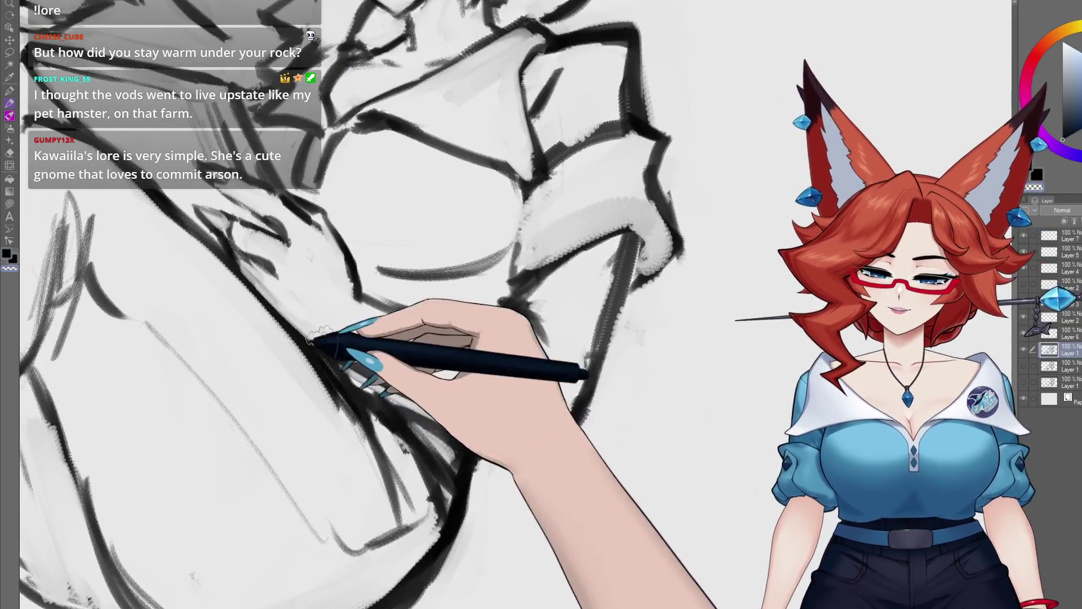
drag(499, 417, 394, 416)
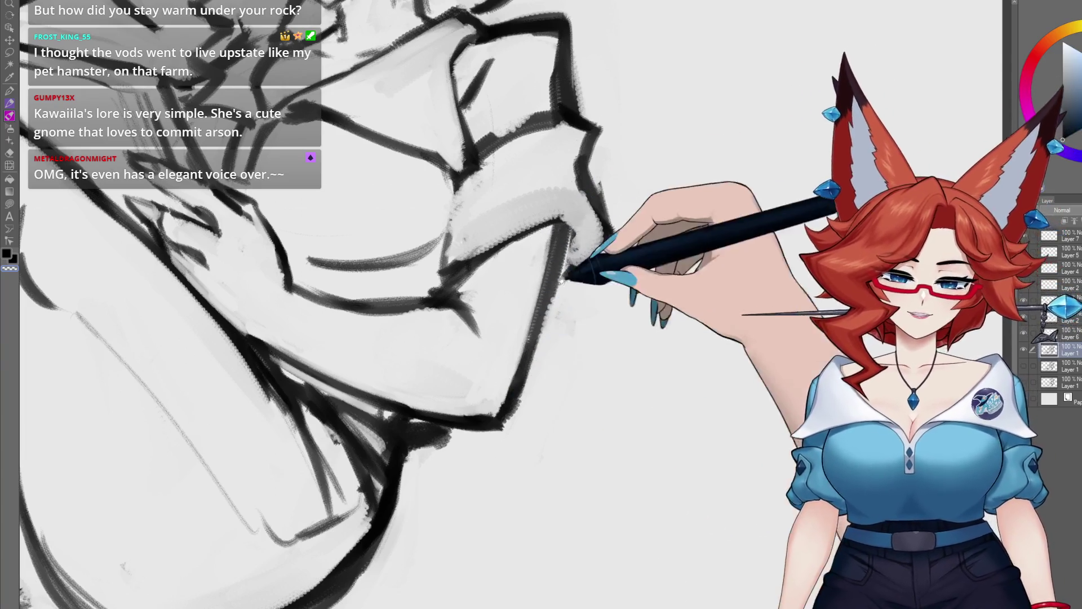
drag(572, 273, 611, 304)
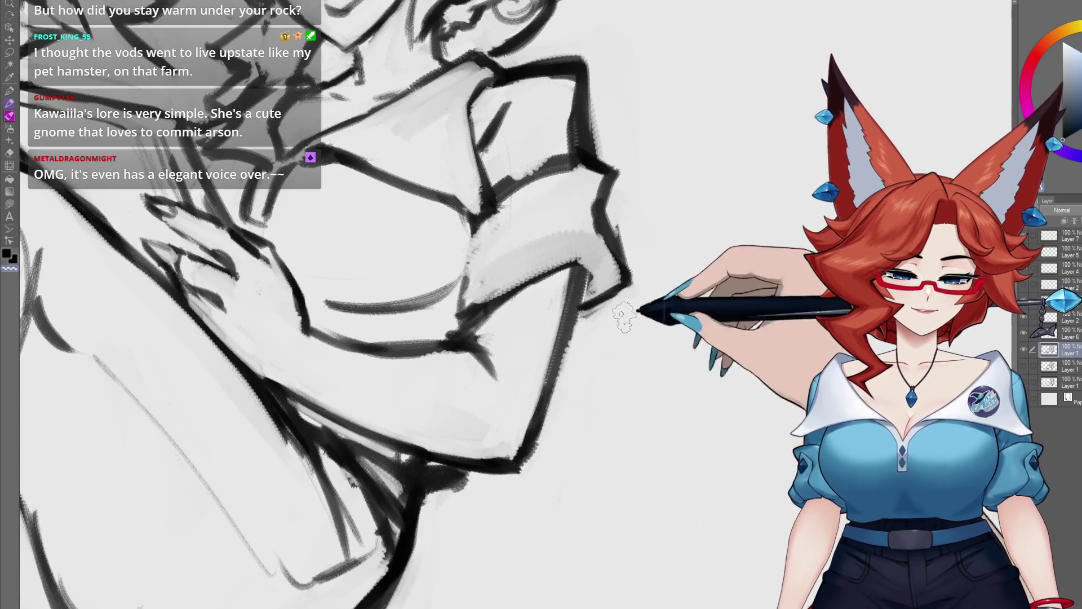
drag(623, 318, 622, 361)
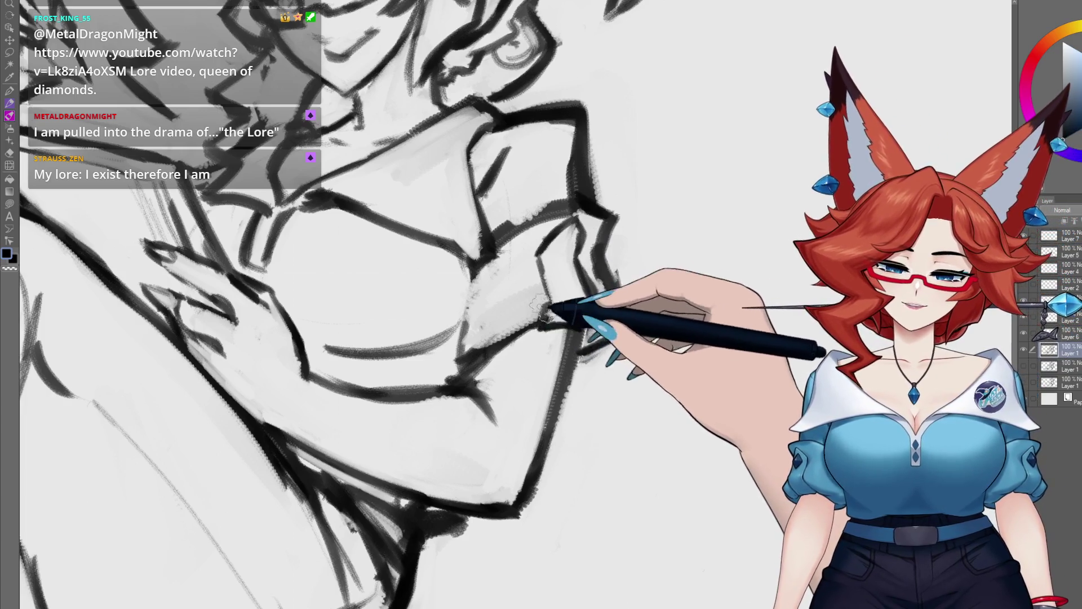
drag(544, 258, 527, 272)
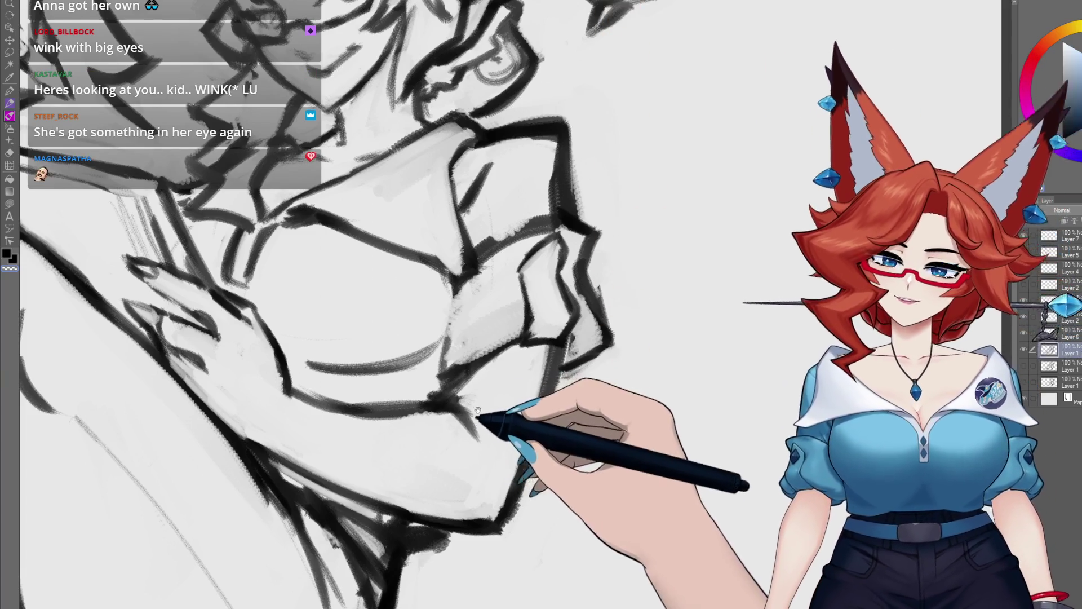
- Stroke the torso contours, then zoom out to view the head and full upper body
mouse_move(491, 425)
mouse_down()
mouse_move(511, 389)
mouse_move(526, 386)
mouse_move(512, 381)
mouse_move(494, 421)
mouse_up()
mouse_move(467, 362)
mouse_down()
mouse_move(536, 374)
mouse_move(558, 361)
mouse_up()
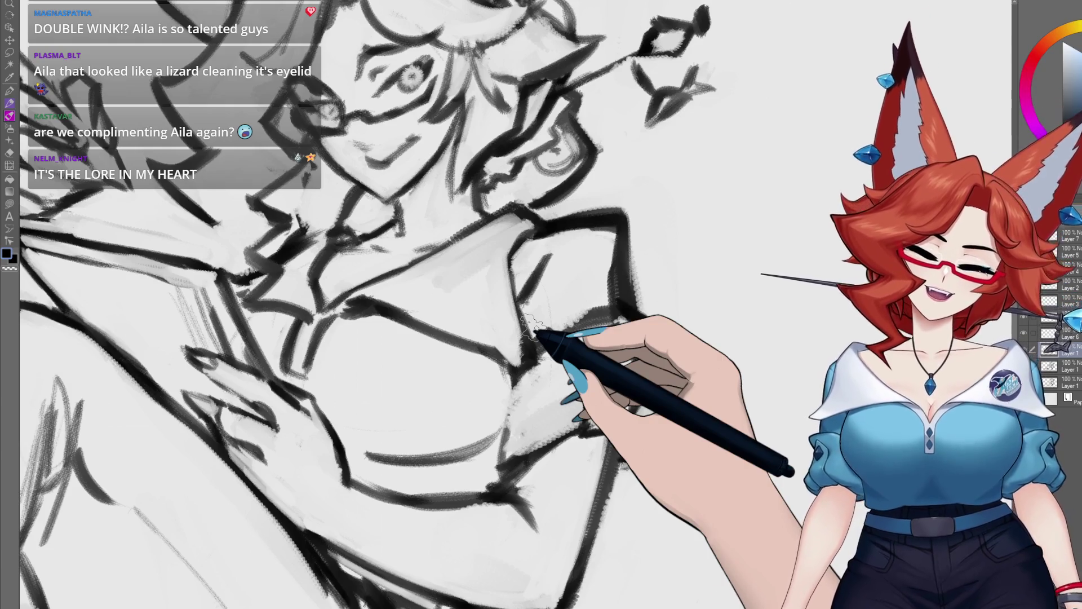
scroll(539, 379, down, 5)
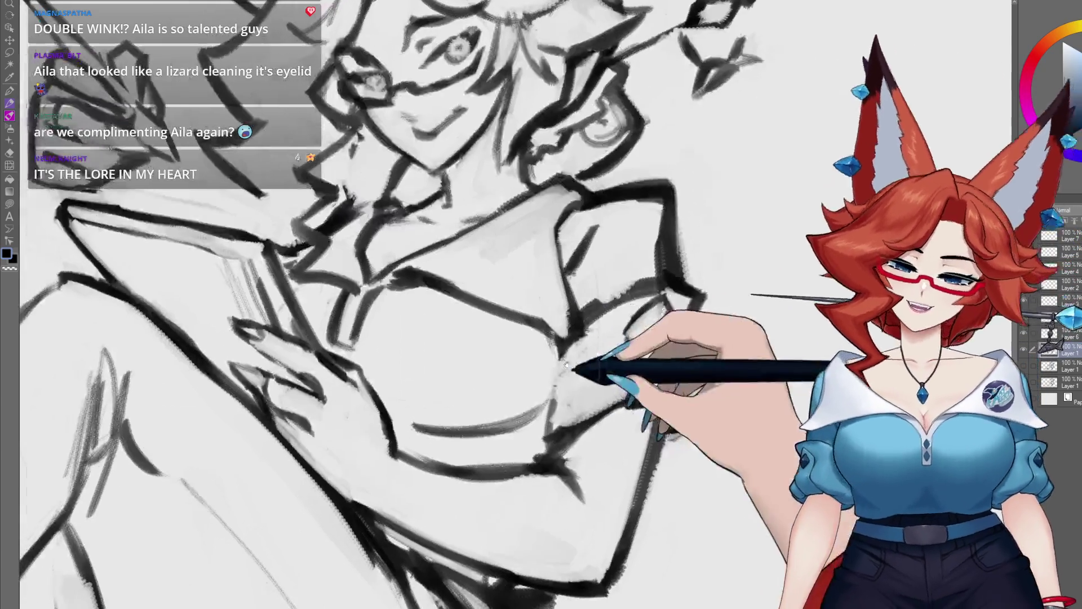
scroll(538, 379, down, 3)
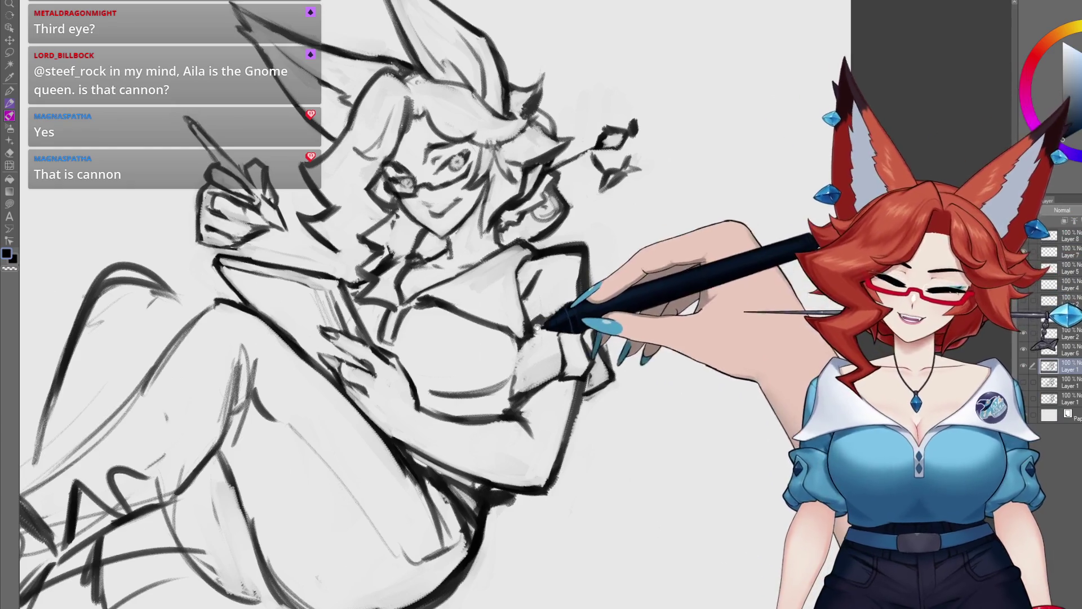
- Zoom in on the lower left and rough in the legs and foot with quick strokes
mouse_move(534, 311)
mouse_down()
mouse_move(580, 333)
mouse_move(688, 349)
mouse_up()
scroll(581, 338, down, 3)
scroll(597, 359, up, 4)
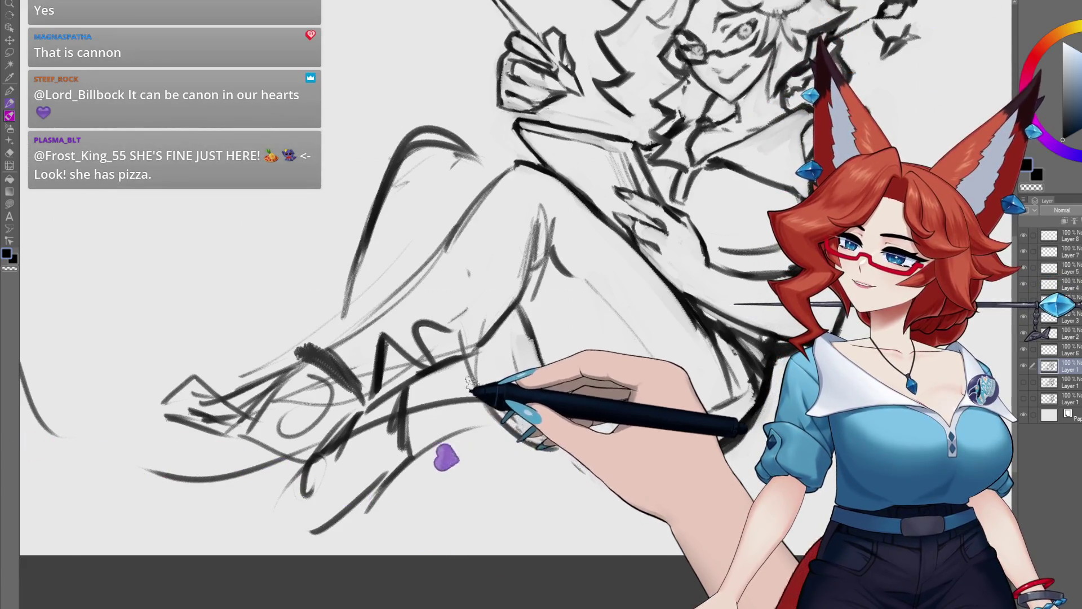
scroll(479, 371, up, 3)
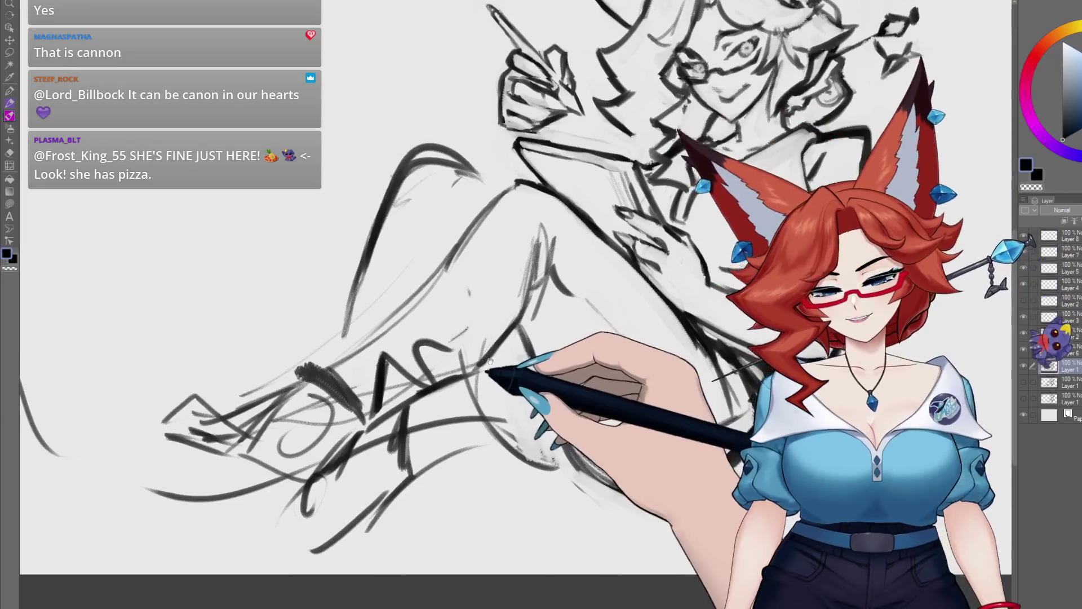
scroll(490, 360, down, 2)
scroll(394, 403, down, 3)
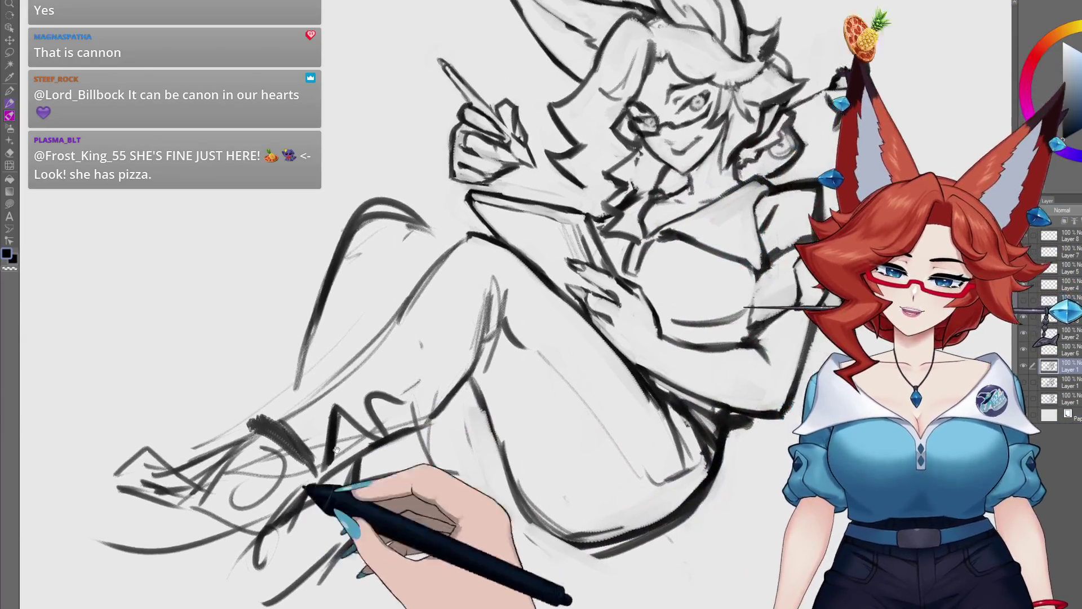
scroll(495, 290, up, 3)
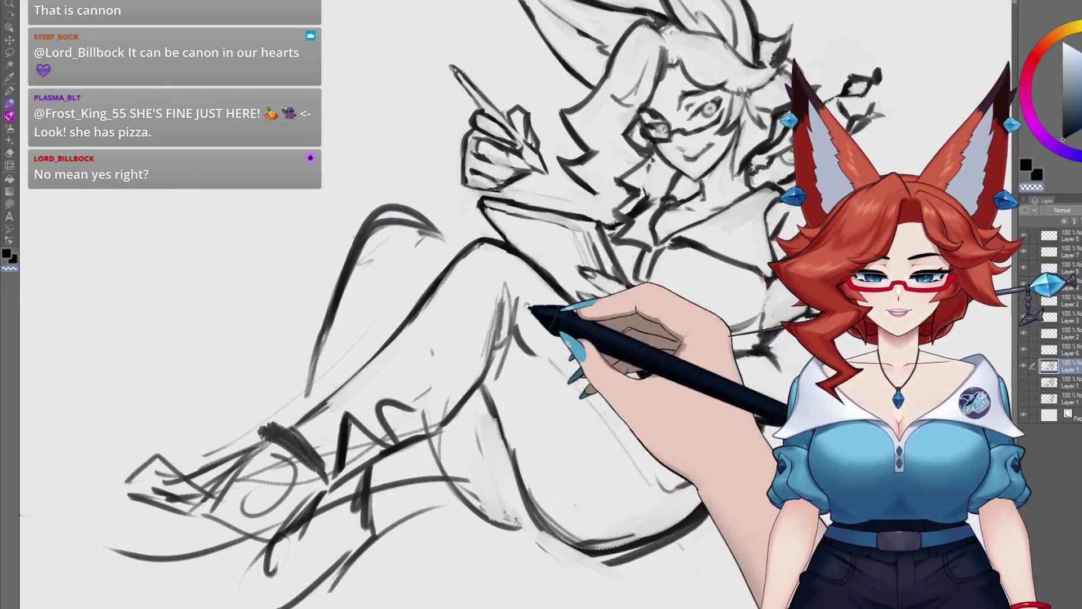
scroll(405, 336, down, 2)
scroll(444, 355, down, 1)
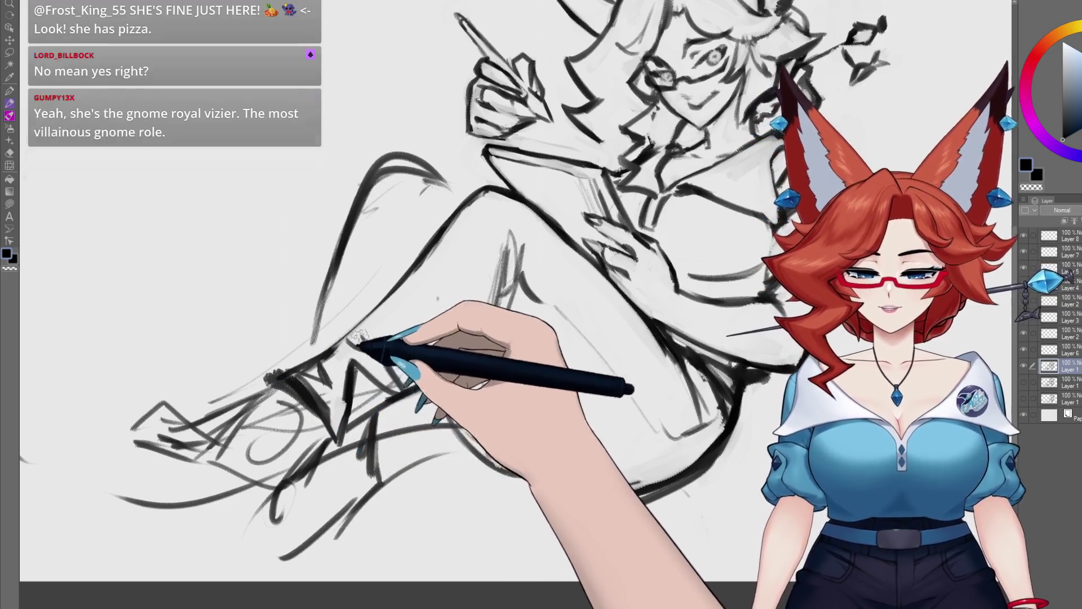
- Sketch a small loop and curve near the foot, then centre the view on the shoe
mouse_move(349, 331)
mouse_down()
mouse_move(409, 389)
mouse_move(387, 386)
mouse_move(431, 360)
mouse_up()
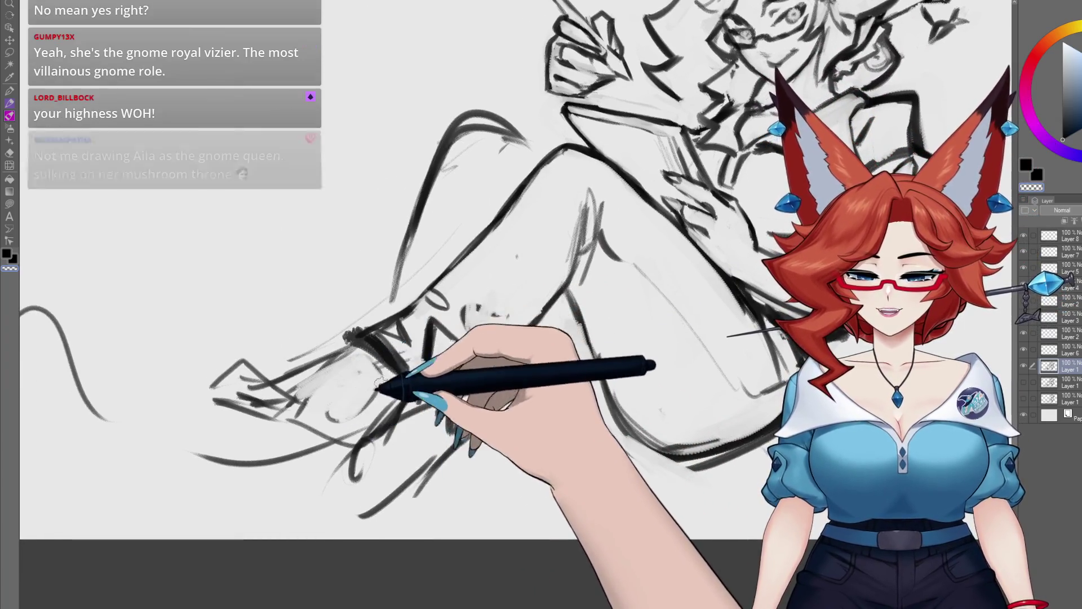
mouse_move(367, 350)
mouse_down()
mouse_move(362, 339)
mouse_move(448, 386)
mouse_up()
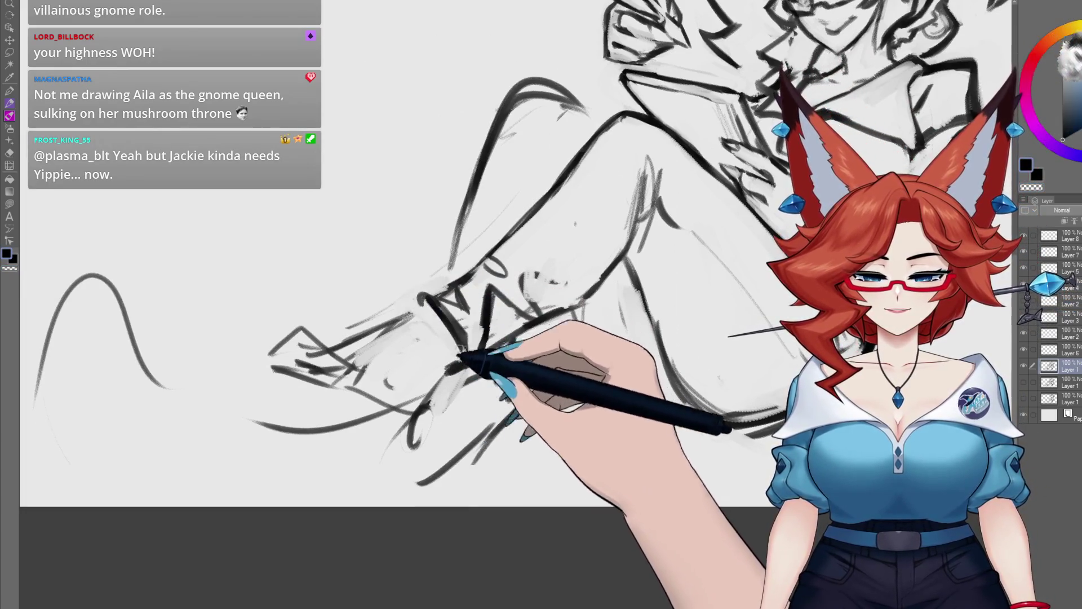
mouse_move(467, 367)
mouse_down()
mouse_move(493, 350)
mouse_move(509, 299)
mouse_up()
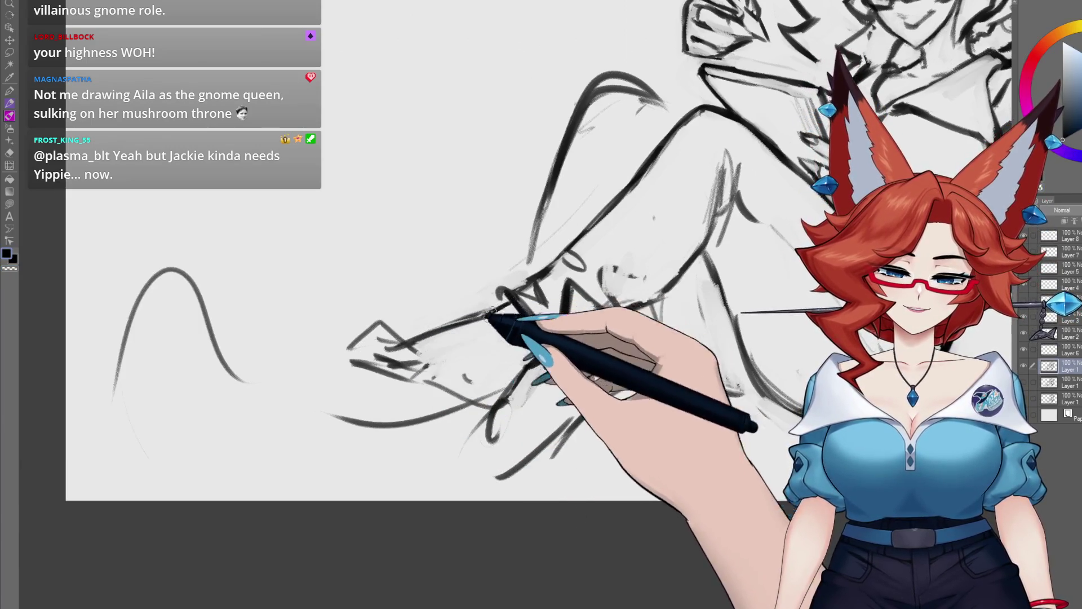
drag(427, 331, 490, 276)
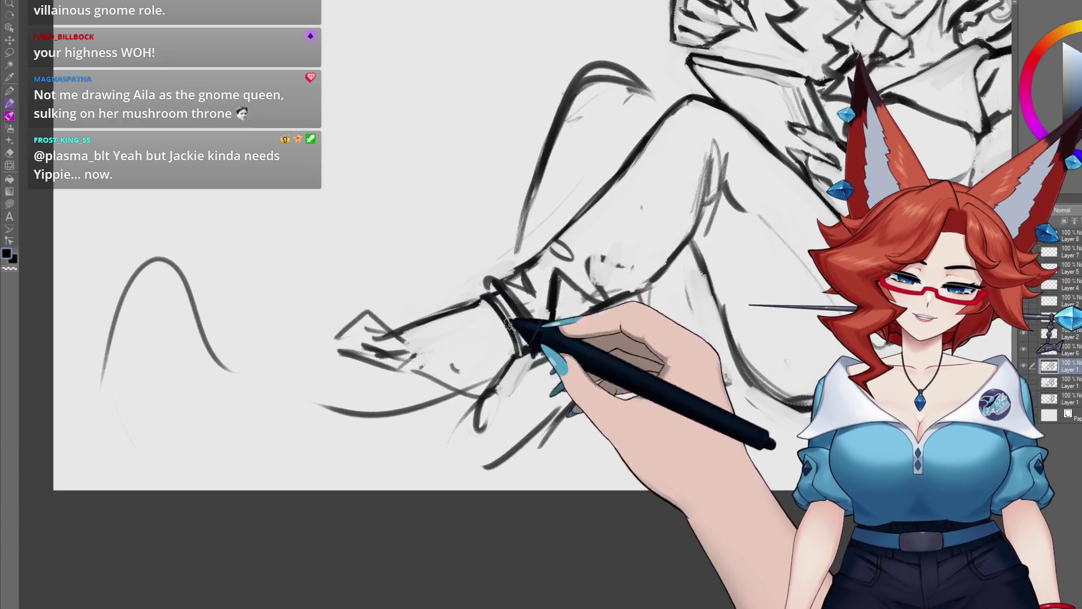
drag(506, 323, 531, 293)
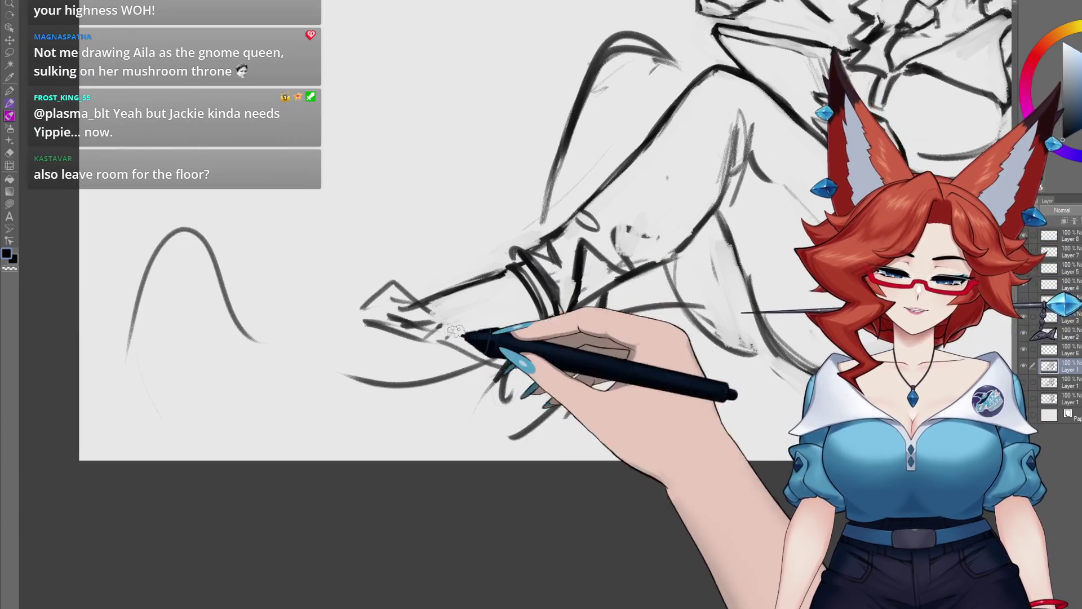
- Outline the shoe's left side and lower edge and shade its upper-left edge
mouse_move(395, 282)
mouse_down()
mouse_move(345, 298)
mouse_move(397, 375)
mouse_move(504, 372)
mouse_up()
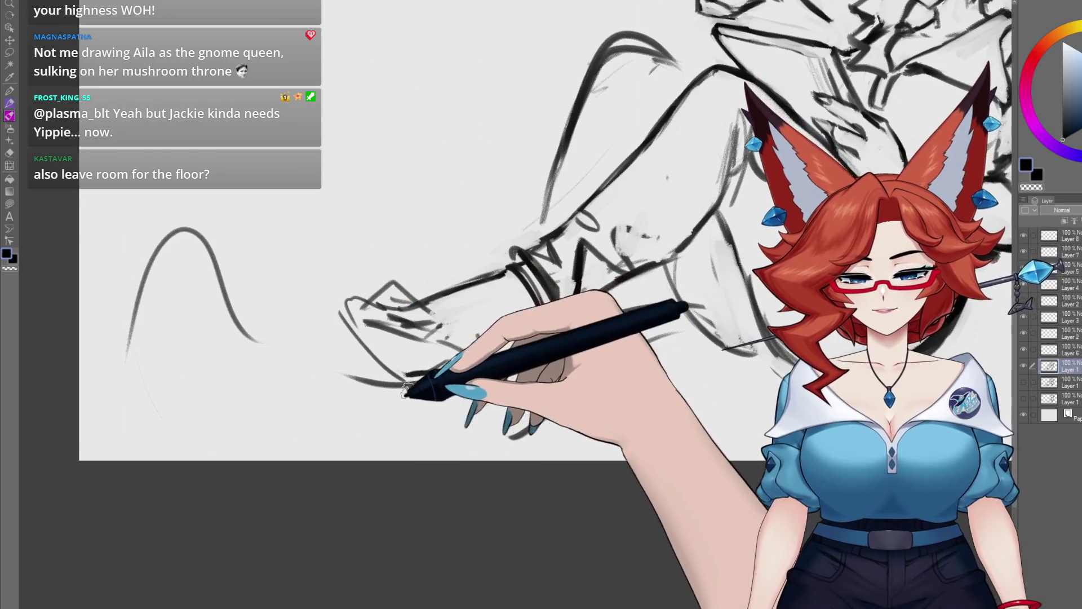
mouse_move(315, 290)
mouse_down()
mouse_move(338, 302)
mouse_move(327, 318)
mouse_move(388, 341)
mouse_up()
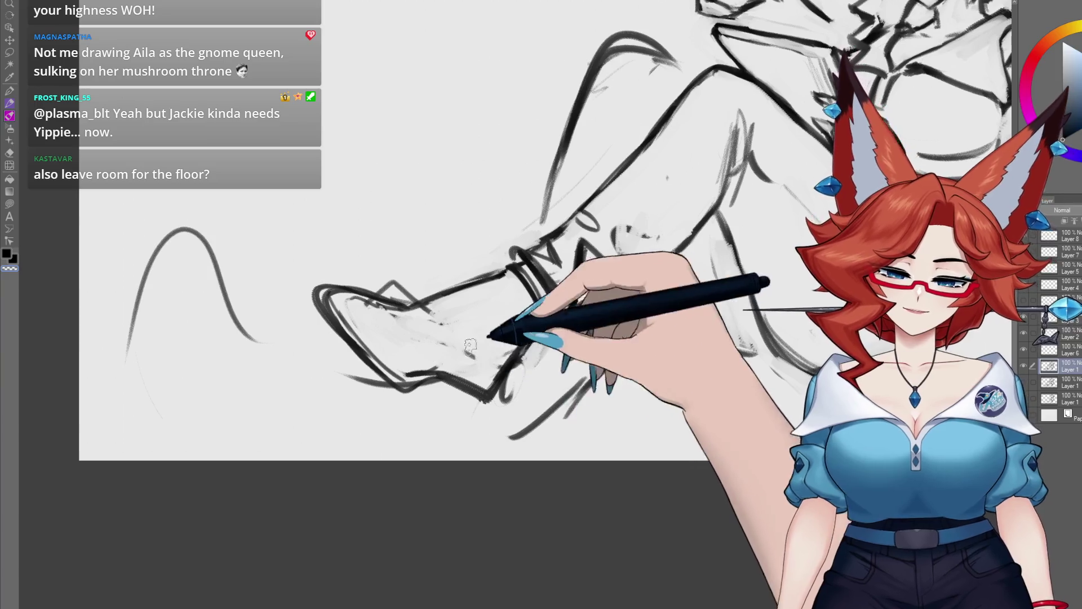
mouse_move(470, 346)
mouse_down()
mouse_move(347, 301)
mouse_move(431, 310)
mouse_up()
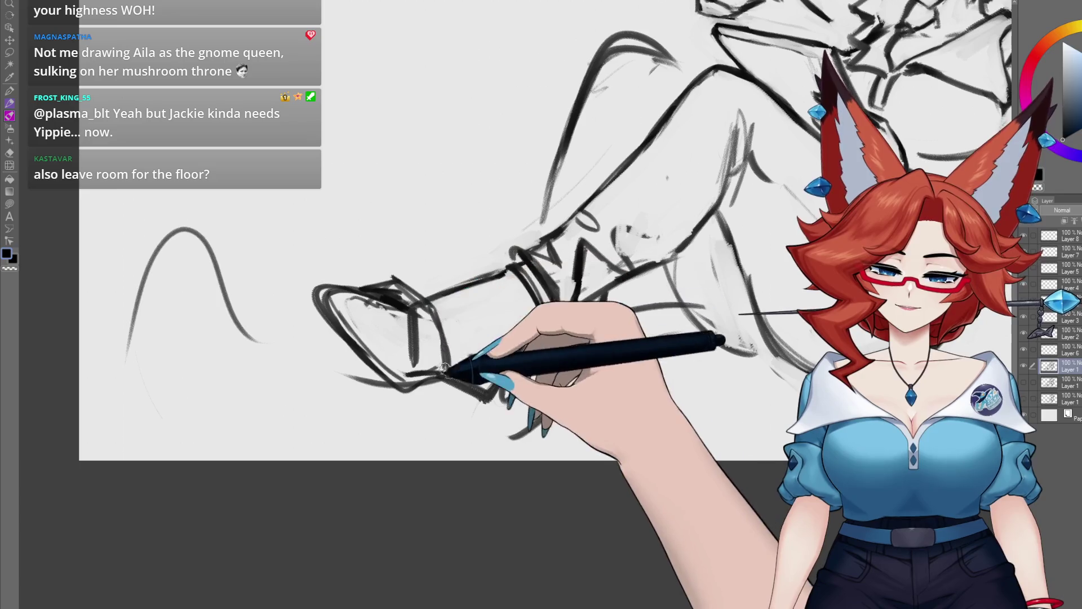
- Add short hatching strokes along the shoe's top edge
mouse_move(442, 367)
mouse_down()
mouse_move(414, 304)
mouse_move(416, 349)
mouse_up()
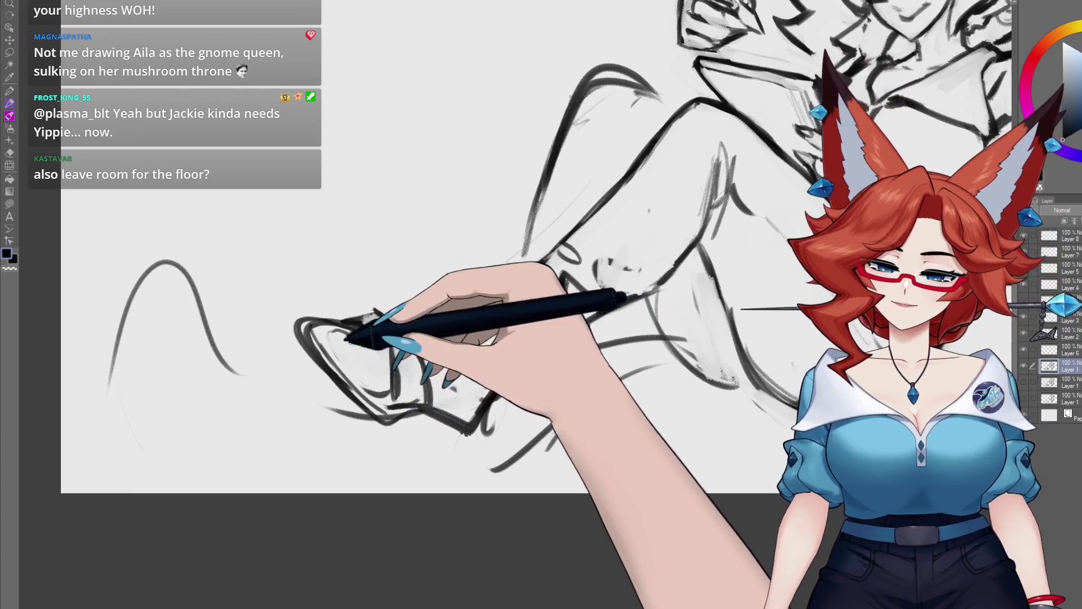
mouse_move(337, 320)
mouse_down()
mouse_move(311, 316)
mouse_move(349, 341)
mouse_move(339, 327)
mouse_up()
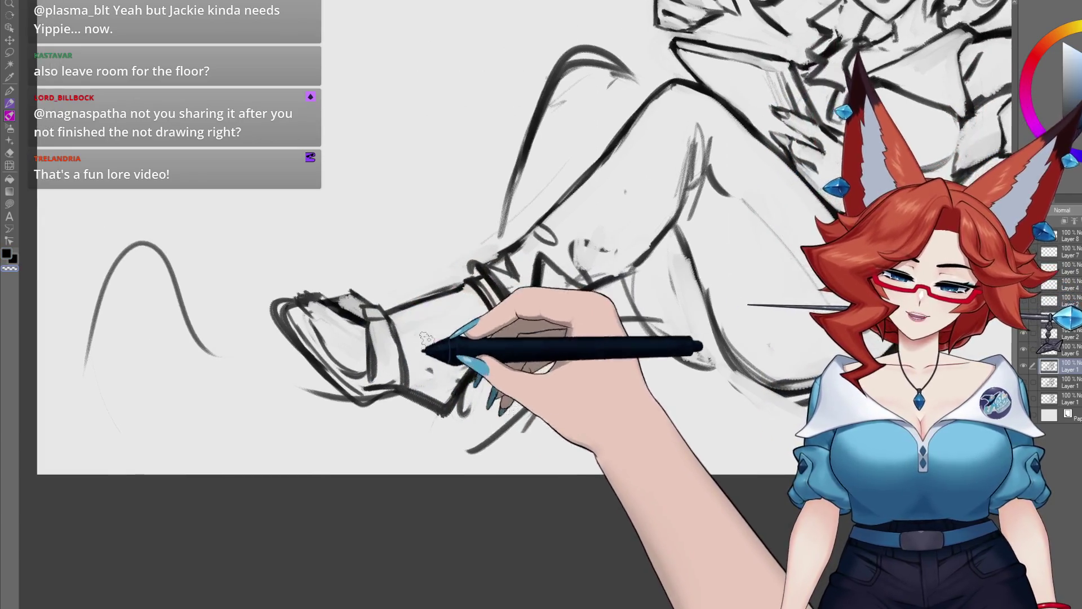
drag(451, 350, 457, 358)
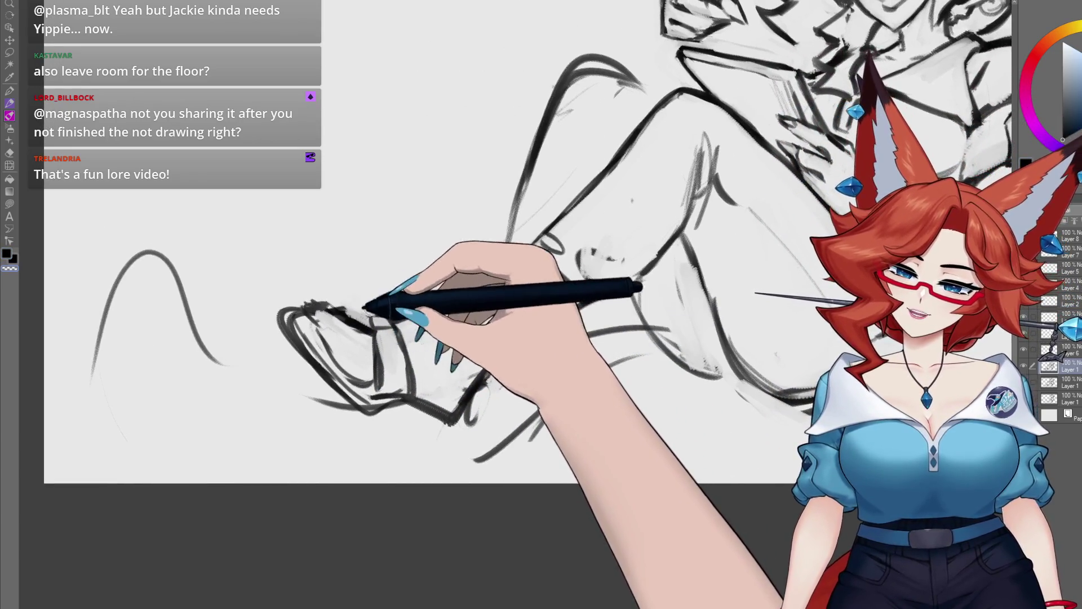
mouse_move(434, 313)
mouse_down()
mouse_move(459, 319)
mouse_move(558, 273)
mouse_up()
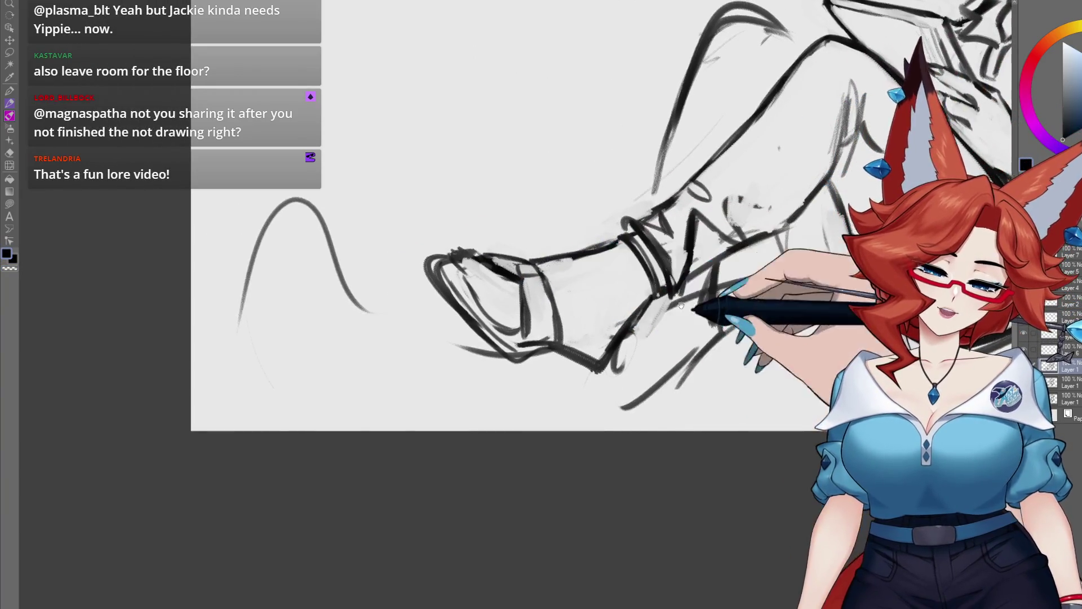
- Extend the shoe's sole line to the right and strengthen it with extra strokes
mouse_move(681, 305)
mouse_down()
mouse_move(590, 315)
mouse_move(566, 341)
mouse_up()
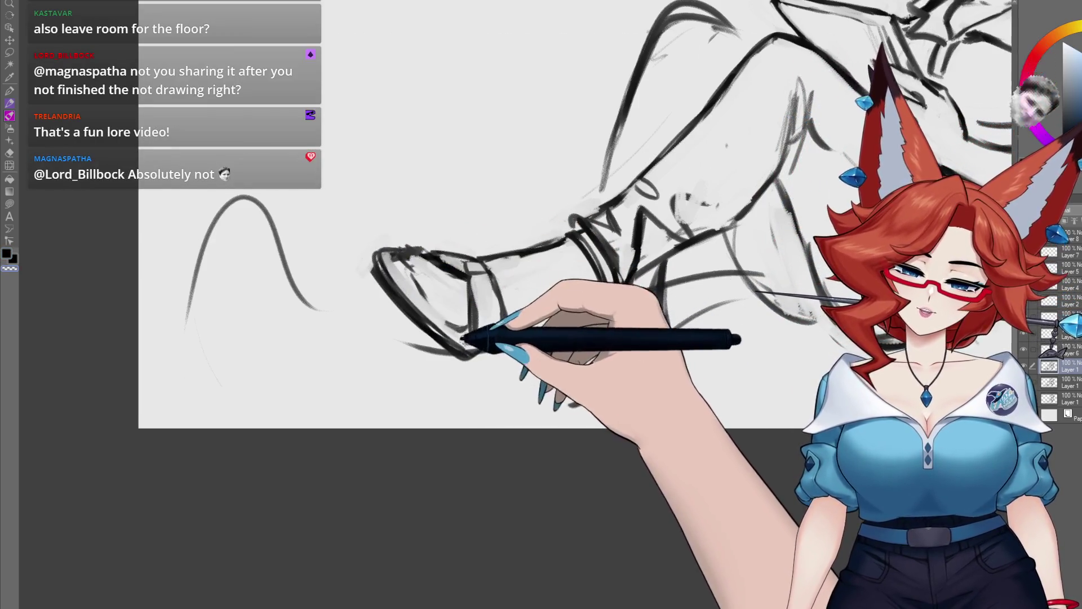
drag(467, 375, 410, 378)
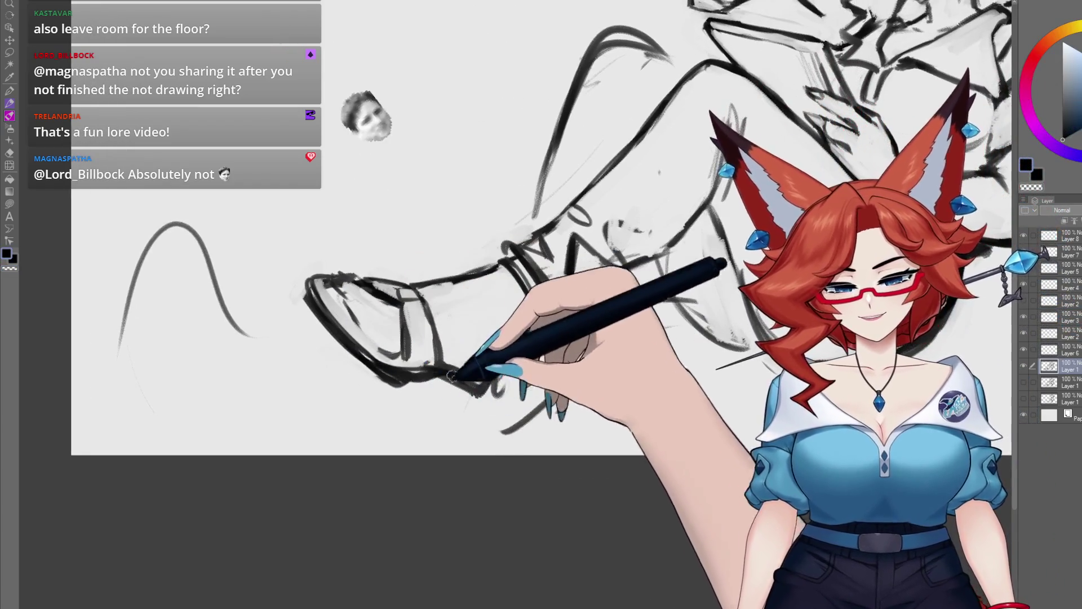
mouse_move(338, 358)
mouse_down()
mouse_move(447, 386)
mouse_move(433, 391)
mouse_up()
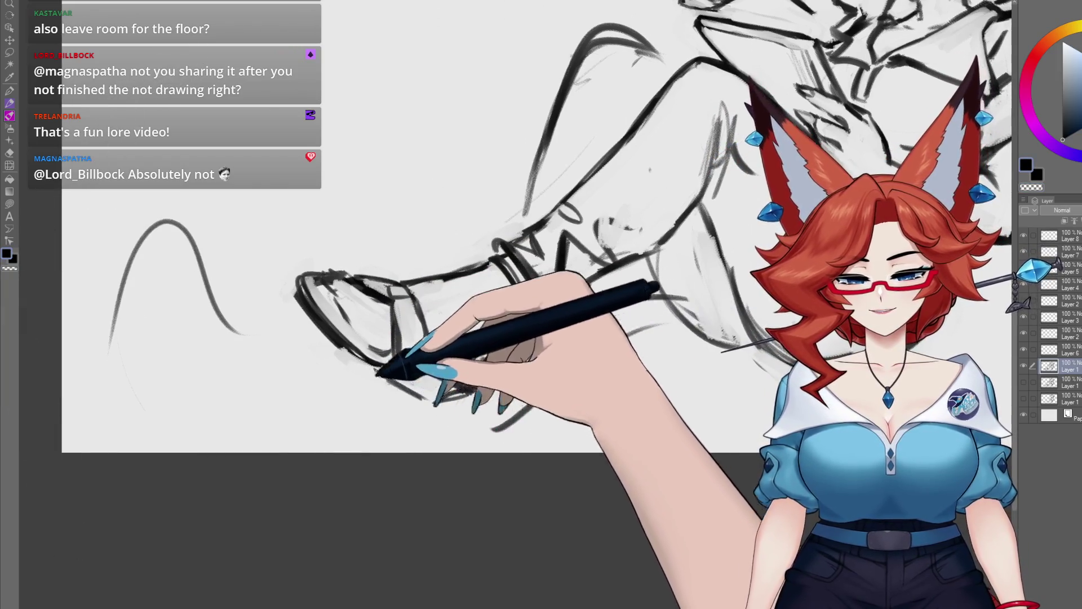
drag(398, 389, 507, 387)
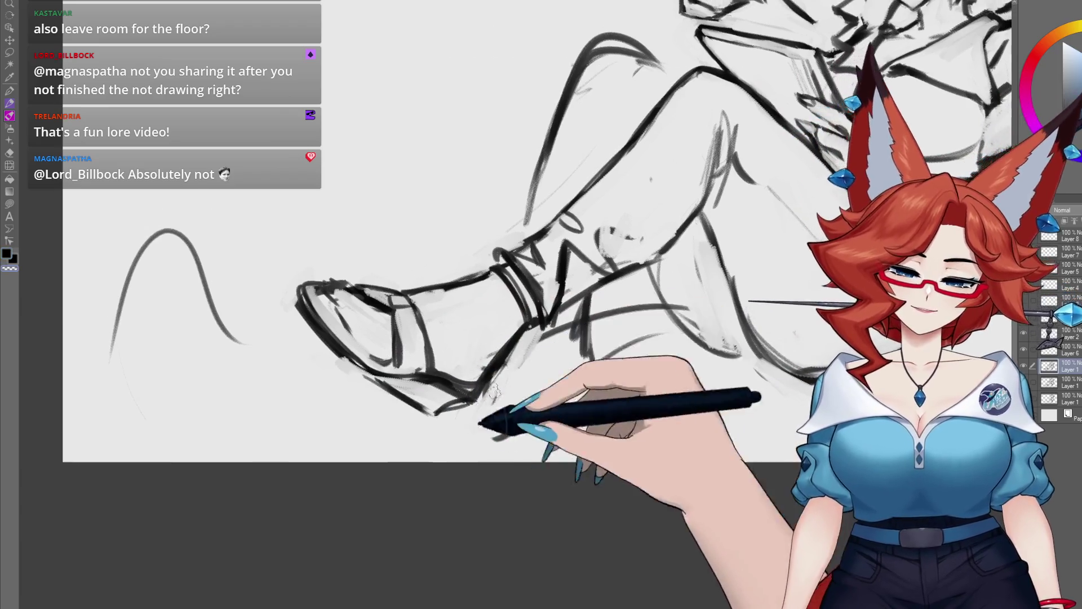
mouse_move(480, 424)
mouse_down()
mouse_move(422, 484)
mouse_move(365, 514)
mouse_move(408, 459)
mouse_up()
scroll(458, 442, up, 3)
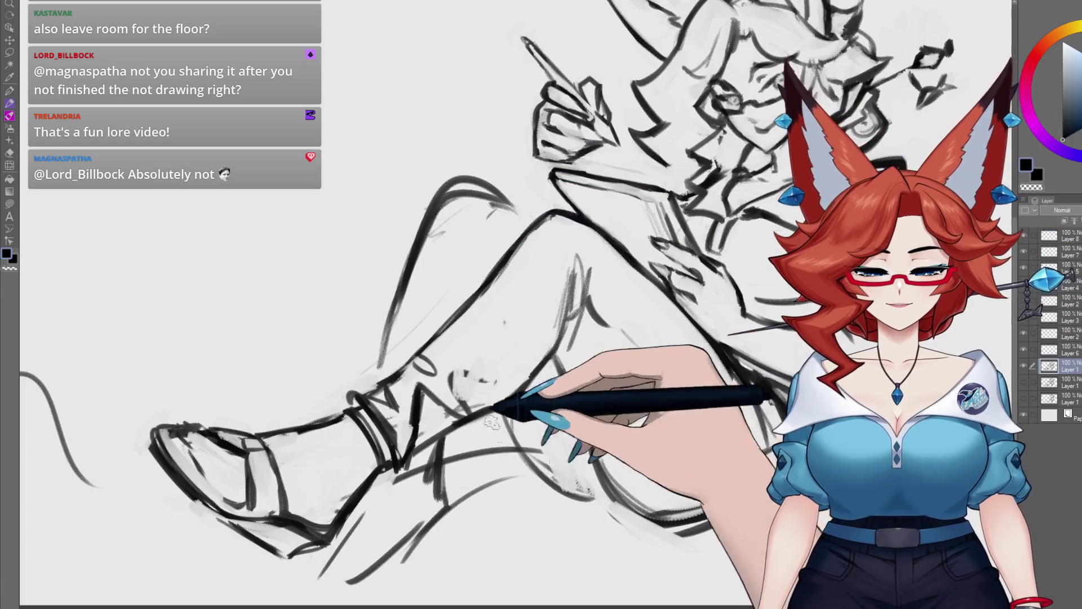
drag(483, 450, 448, 426)
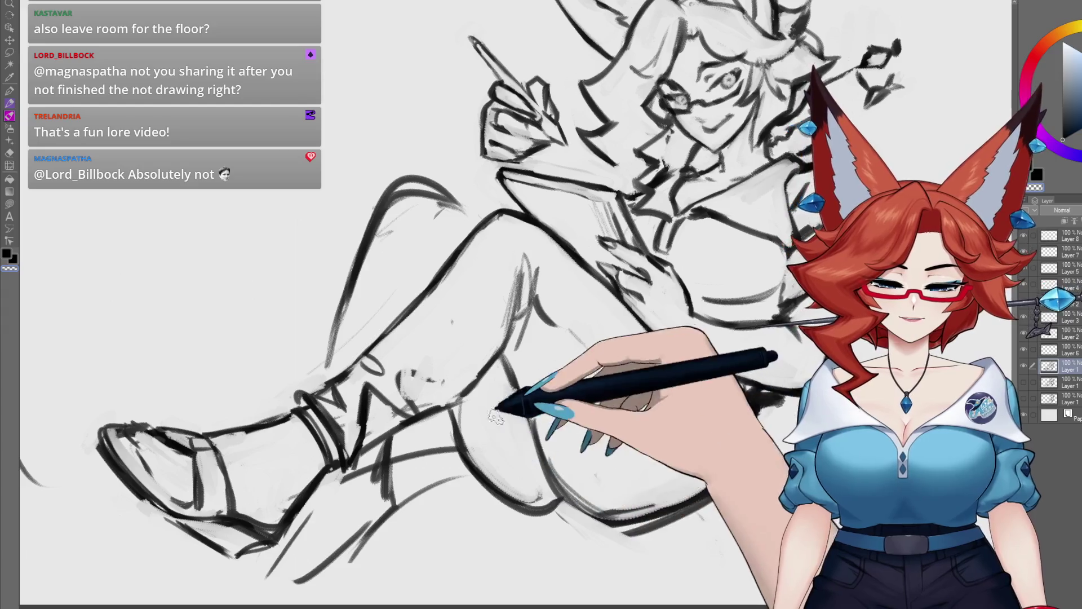
drag(517, 463, 456, 464)
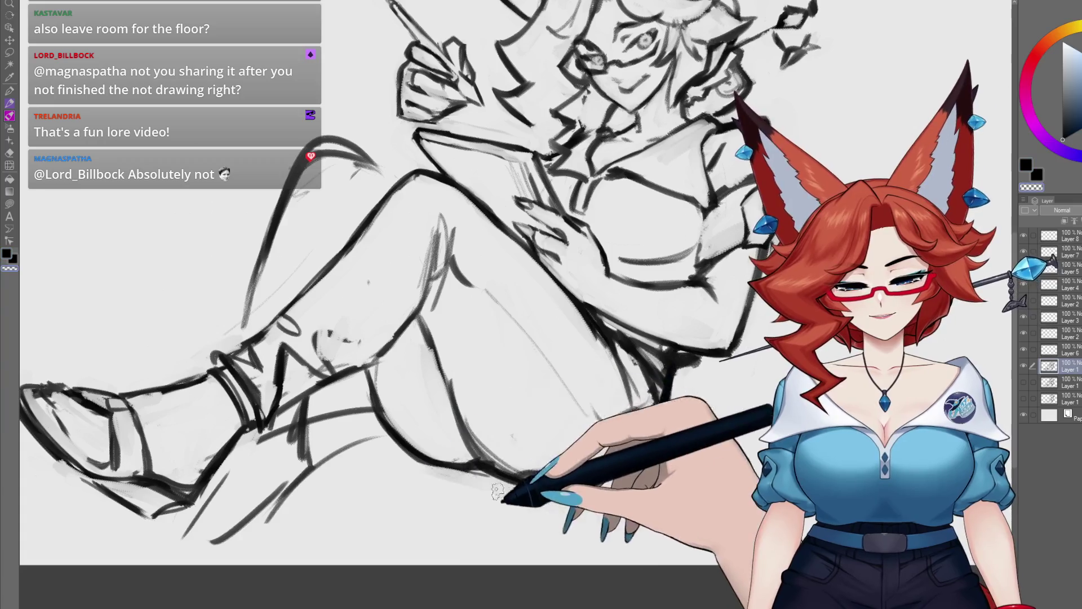
drag(539, 508, 661, 373)
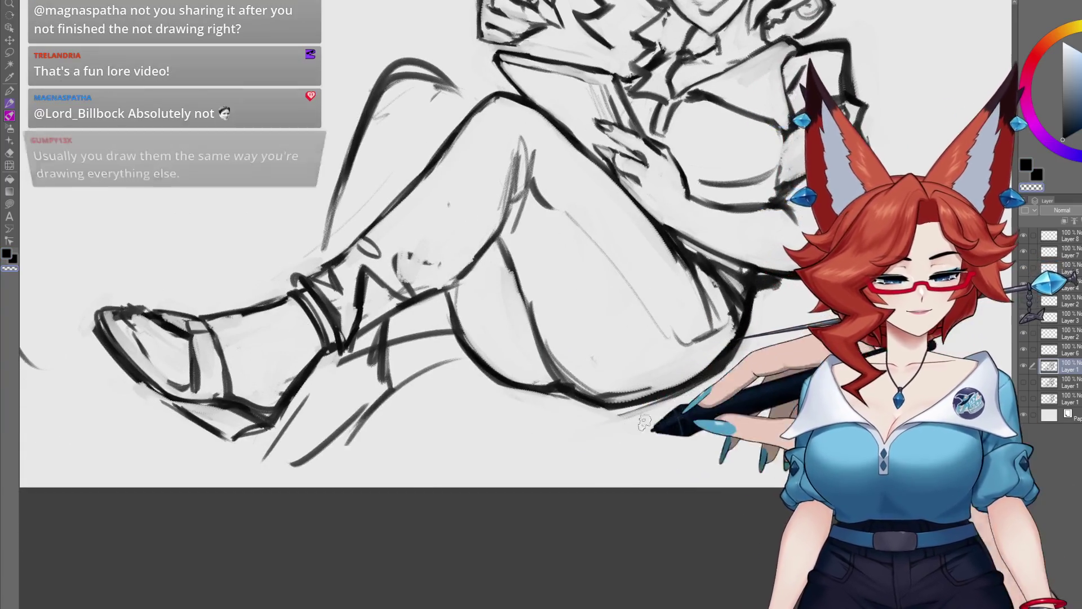
drag(631, 417, 609, 428)
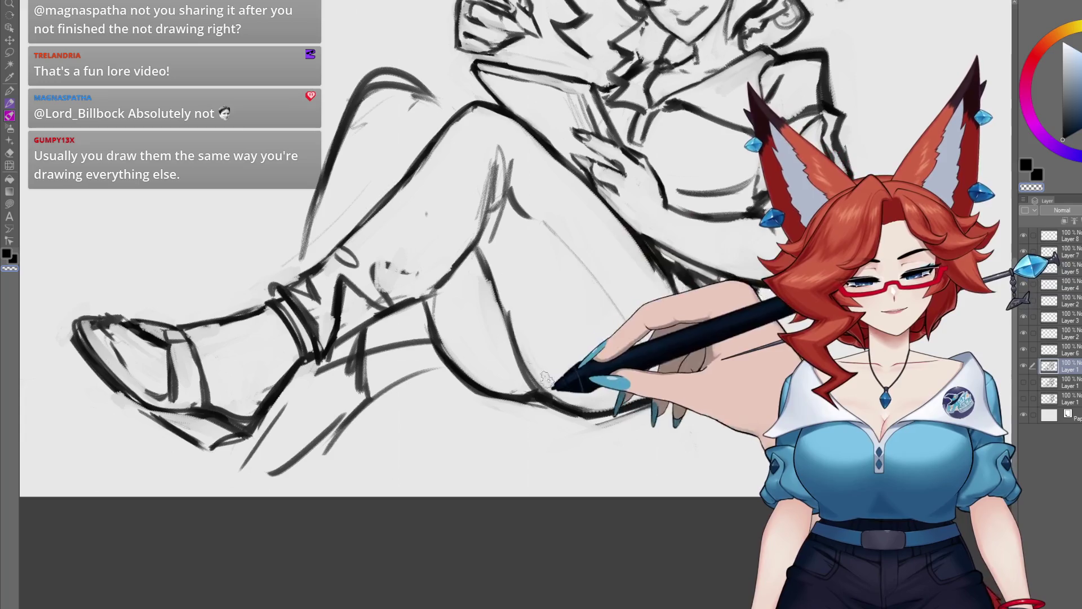
drag(628, 345, 609, 354)
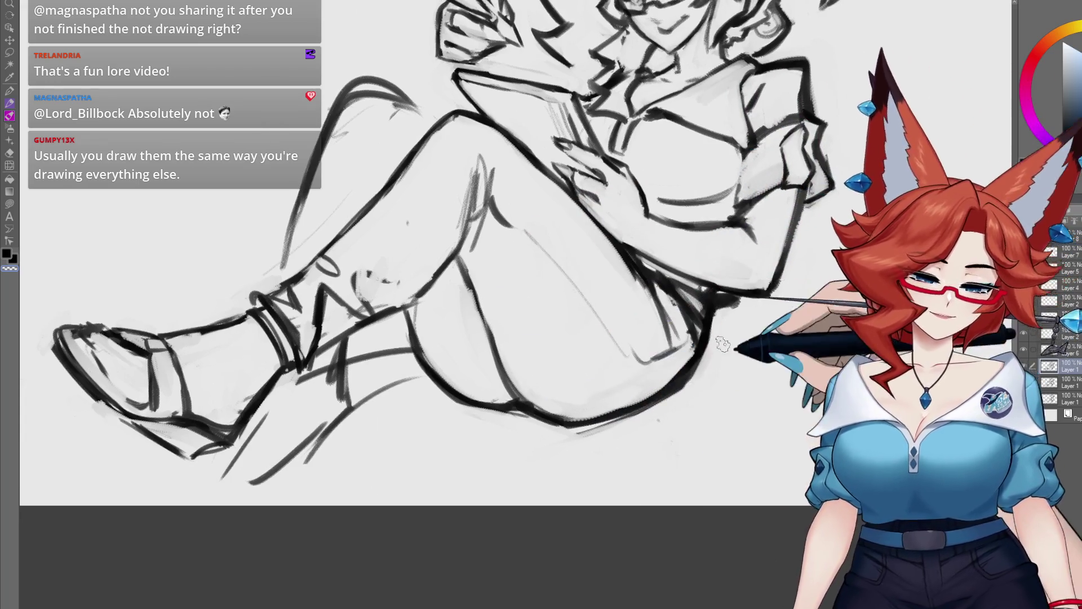
drag(691, 393, 579, 503)
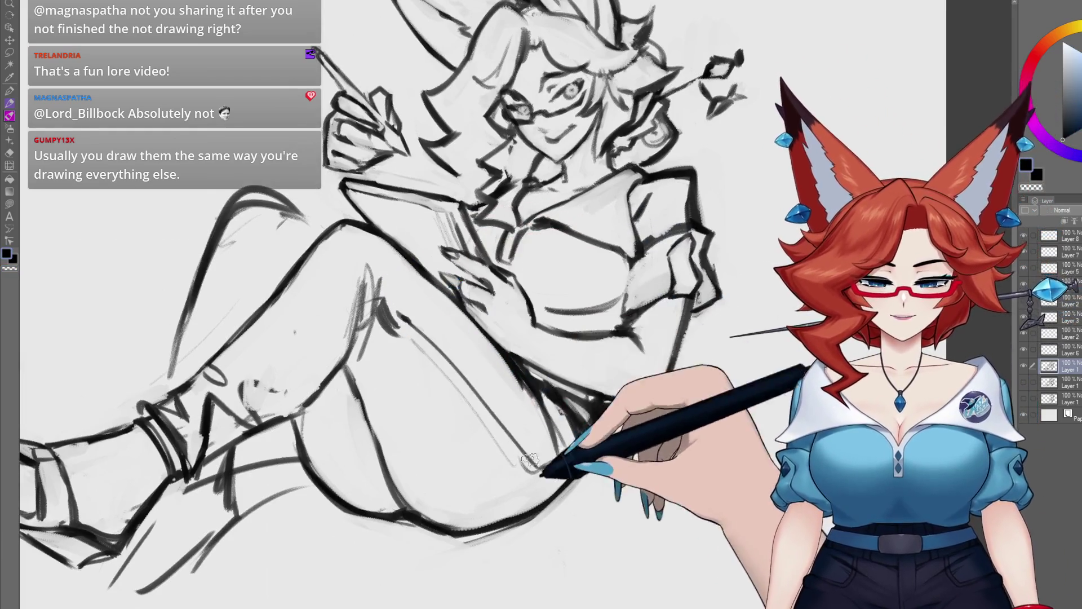
drag(567, 400, 572, 387)
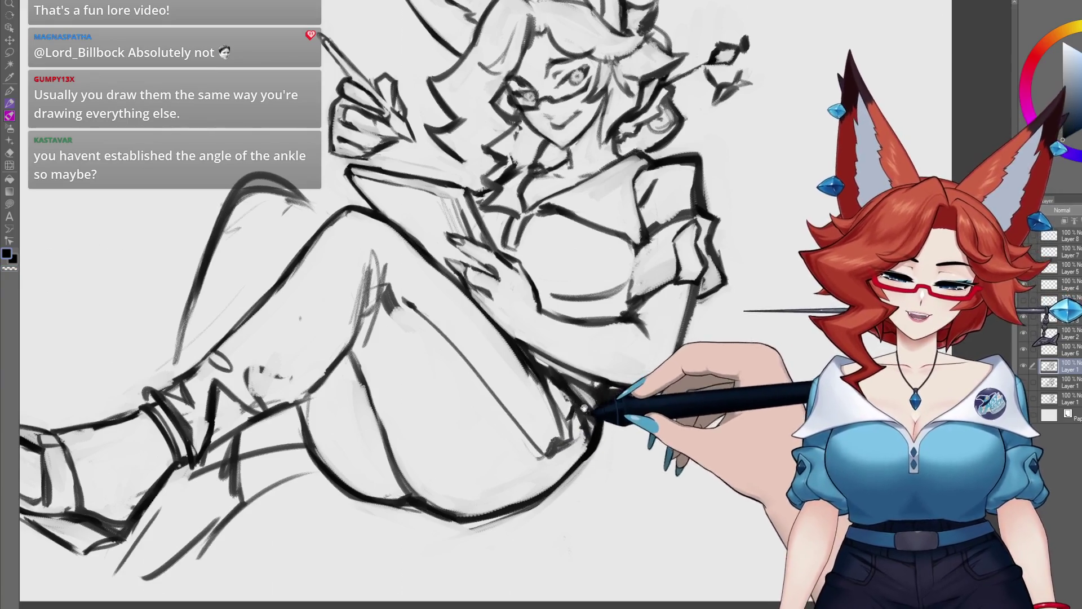
drag(584, 407, 581, 428)
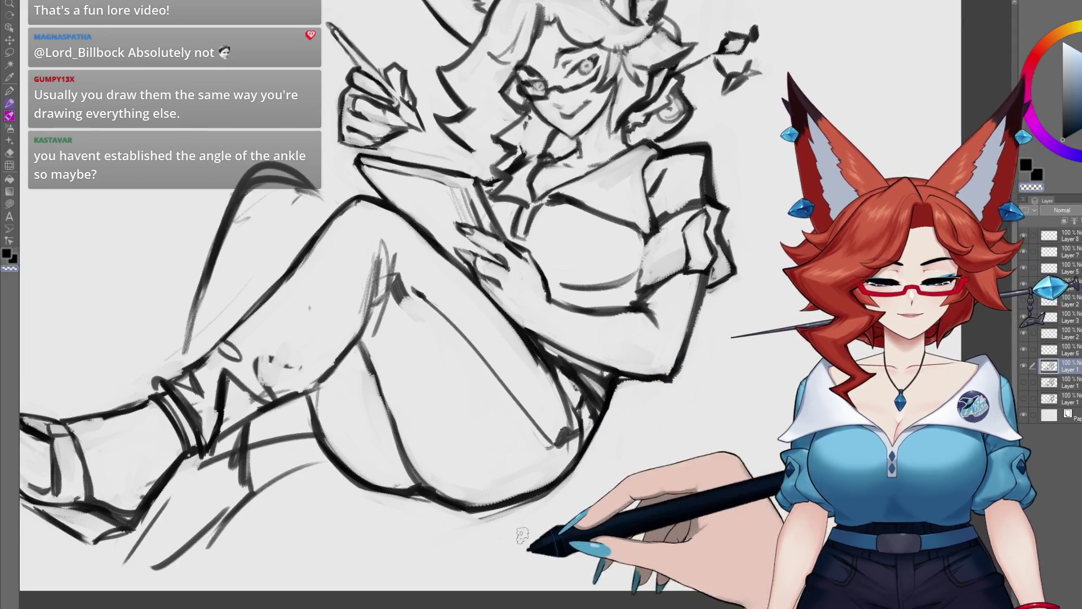
mouse_move(476, 537)
mouse_down()
mouse_move(560, 457)
mouse_move(397, 530)
mouse_up()
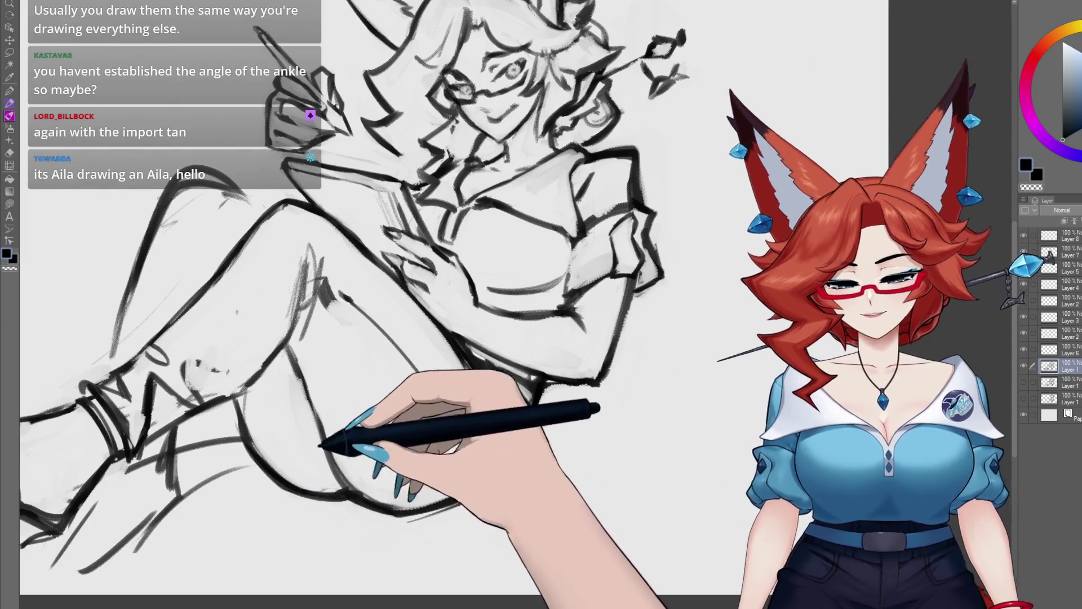
drag(326, 446, 391, 439)
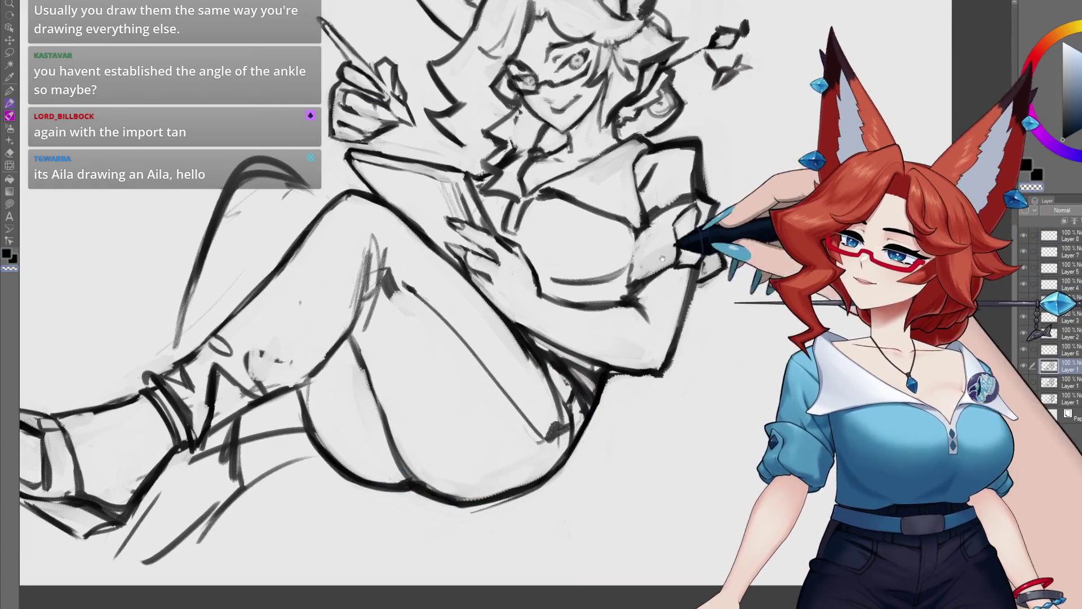
mouse_move(684, 234)
mouse_down()
mouse_move(660, 389)
mouse_move(617, 419)
mouse_up()
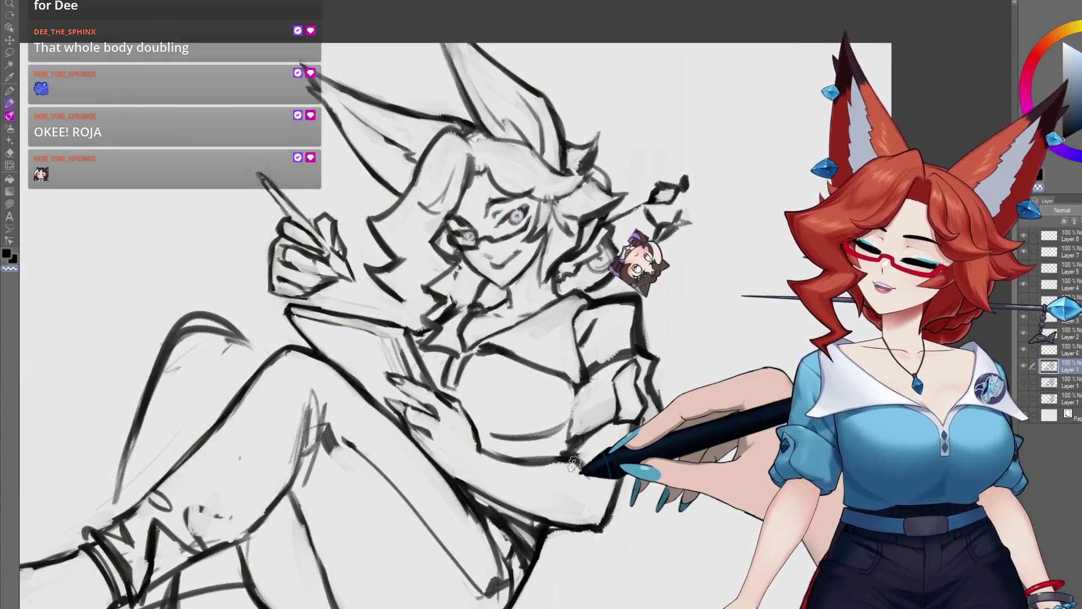
- Make the next layer down active, then zoom out and back in to review the whole figure
click(1075, 382)
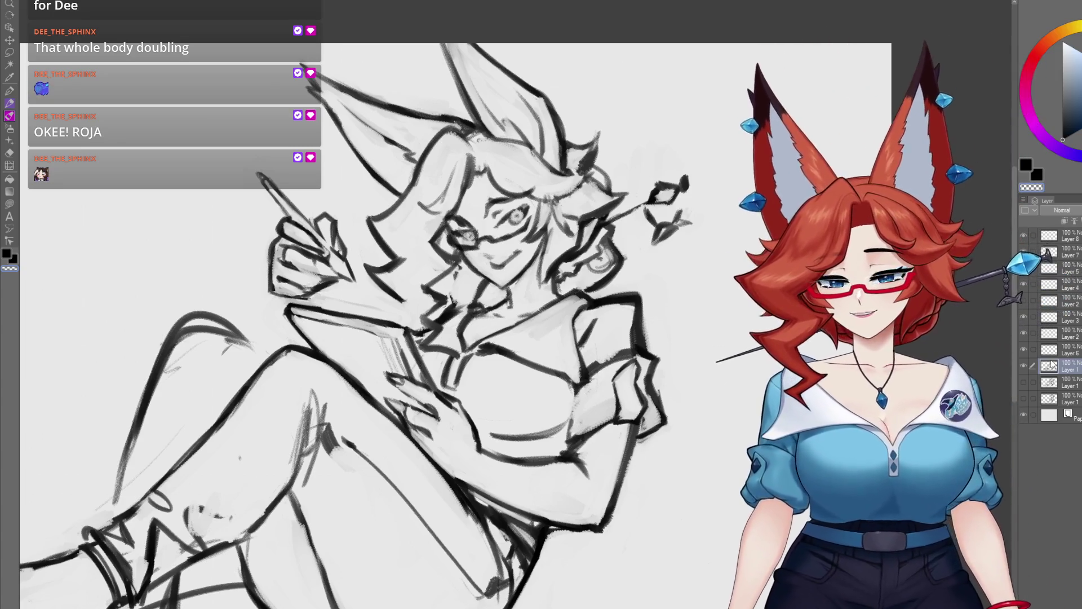
mouse_move(597, 542)
mouse_down()
mouse_move(594, 511)
mouse_move(562, 493)
mouse_move(575, 430)
mouse_up()
scroll(595, 511, down, 5)
scroll(580, 502, up, 4)
scroll(574, 430, down, 2)
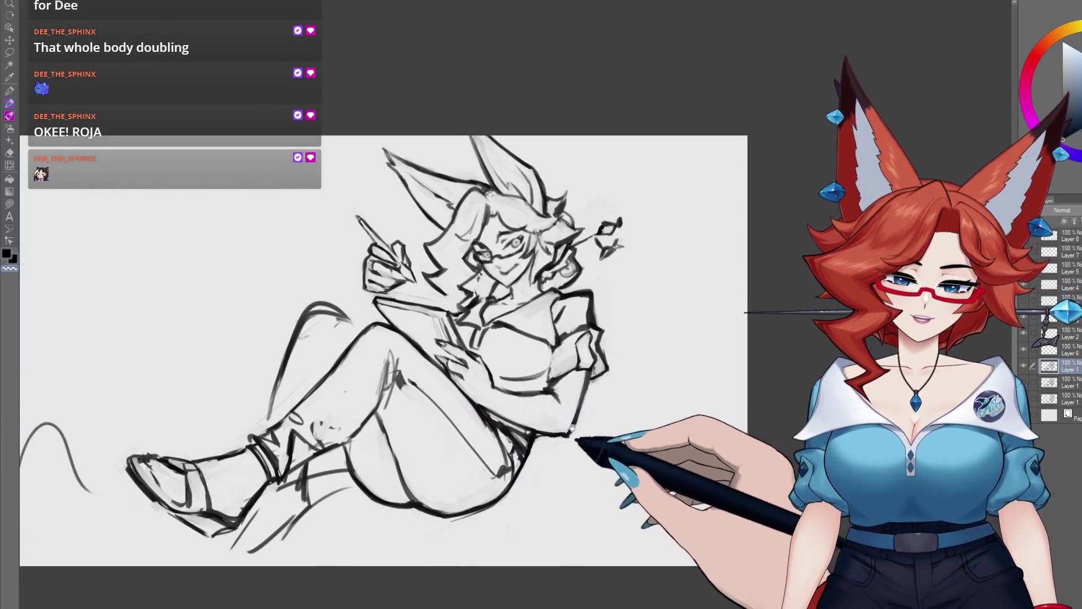
scroll(580, 423, up, 2)
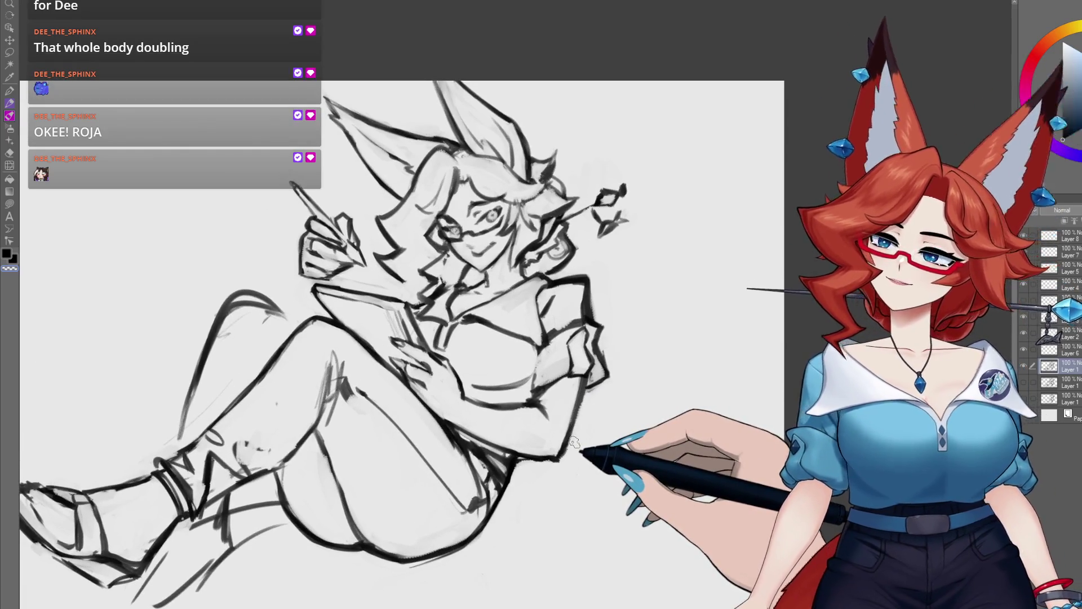
scroll(570, 372, up, 1)
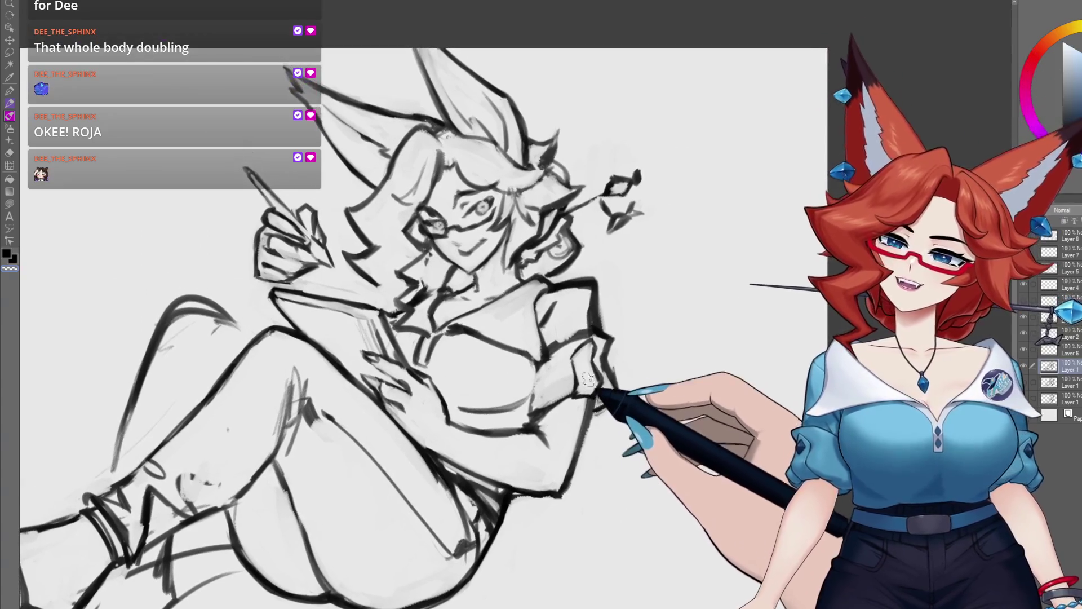
scroll(569, 352, down, 1)
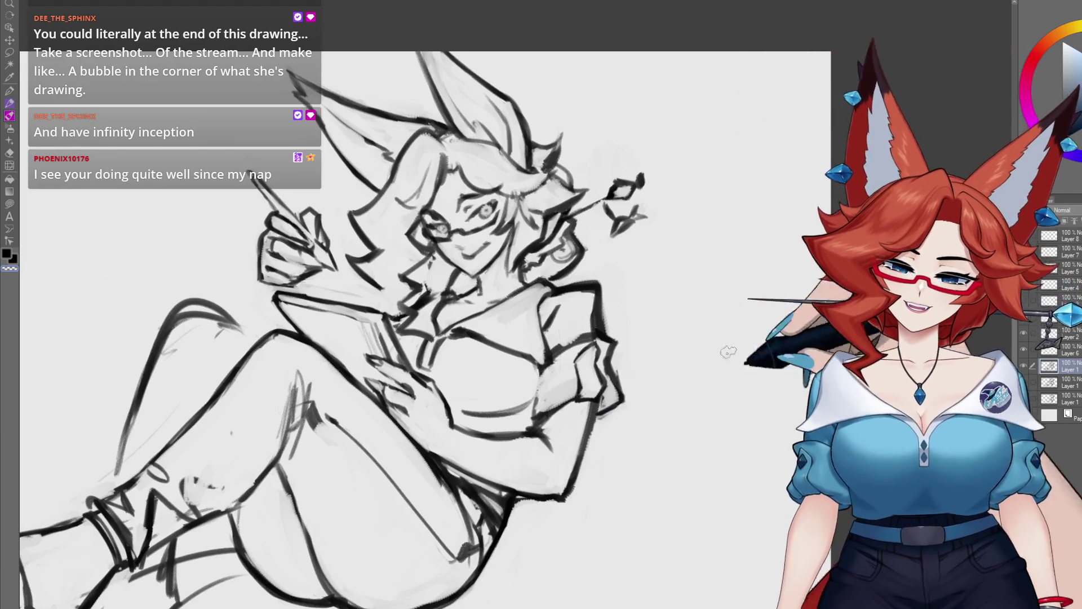
scroll(573, 423, up, 3)
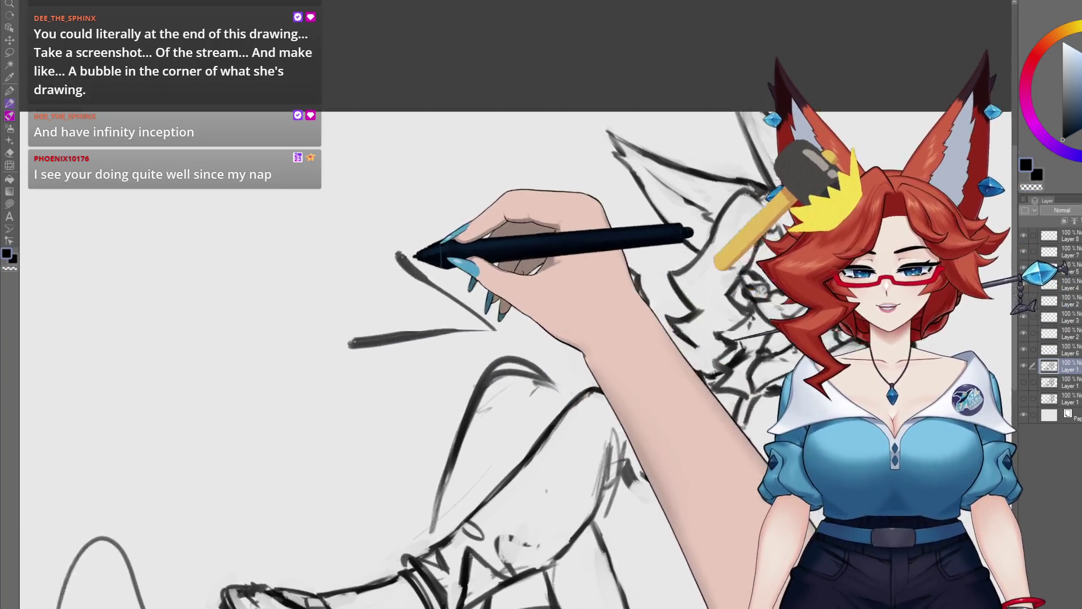
- Draw loose test strokes across the empty canvas around the fox-eared woman
scroll(423, 253, up, 2)
drag(541, 226, 496, 316)
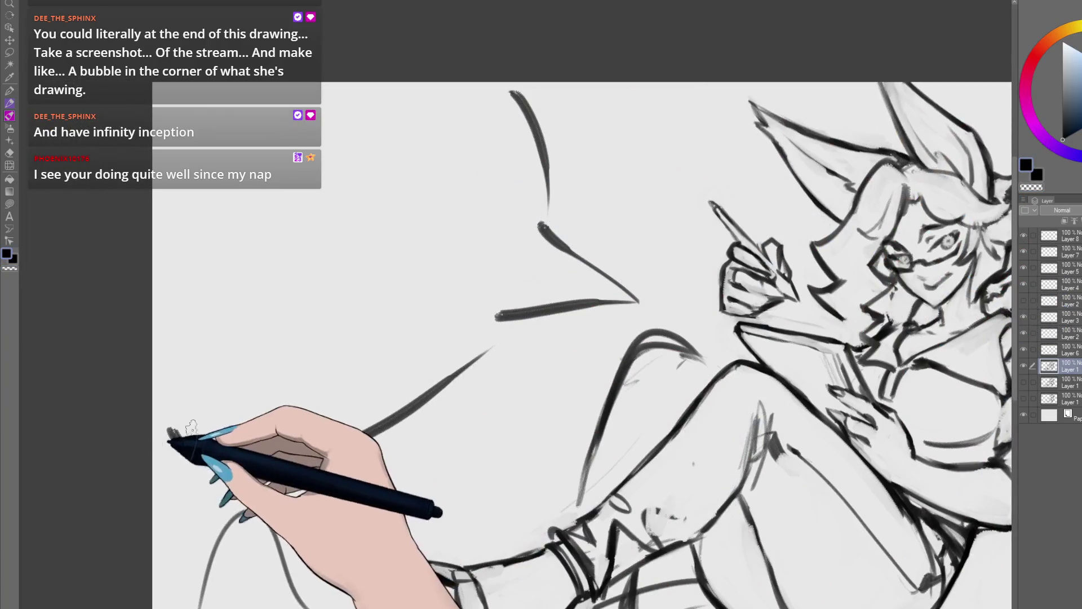
drag(169, 431, 420, 403)
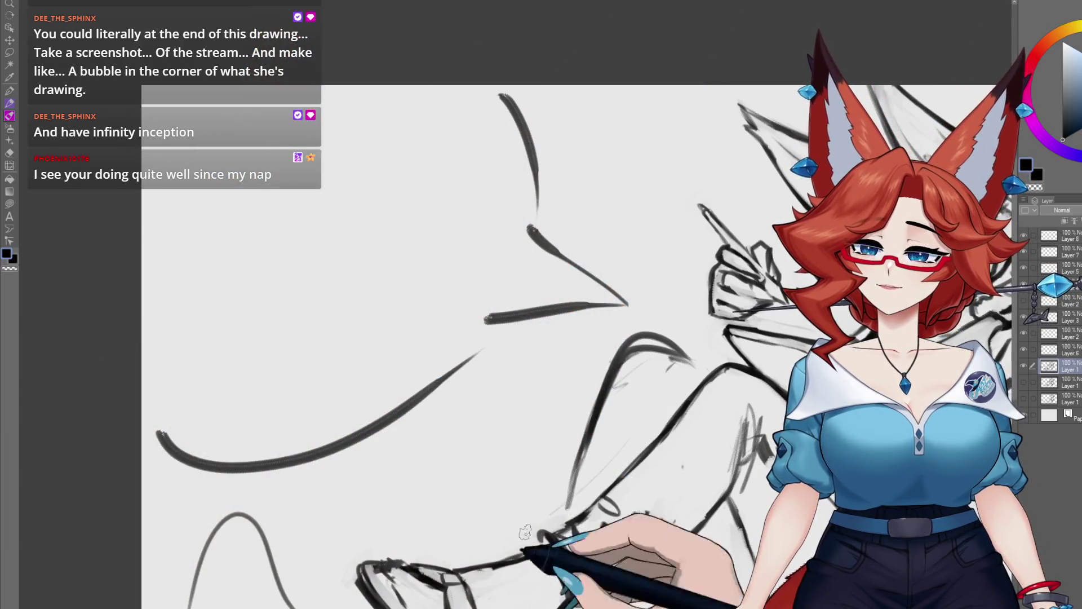
scroll(367, 415, down, 6)
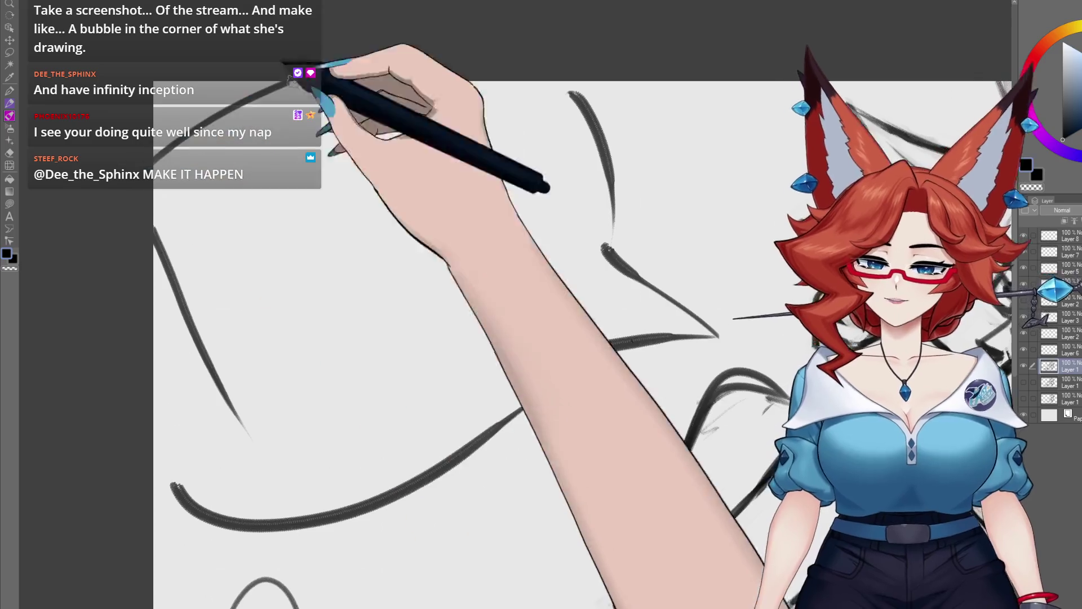
mouse_move(400, 84)
mouse_down()
mouse_move(507, 286)
mouse_move(494, 344)
mouse_up()
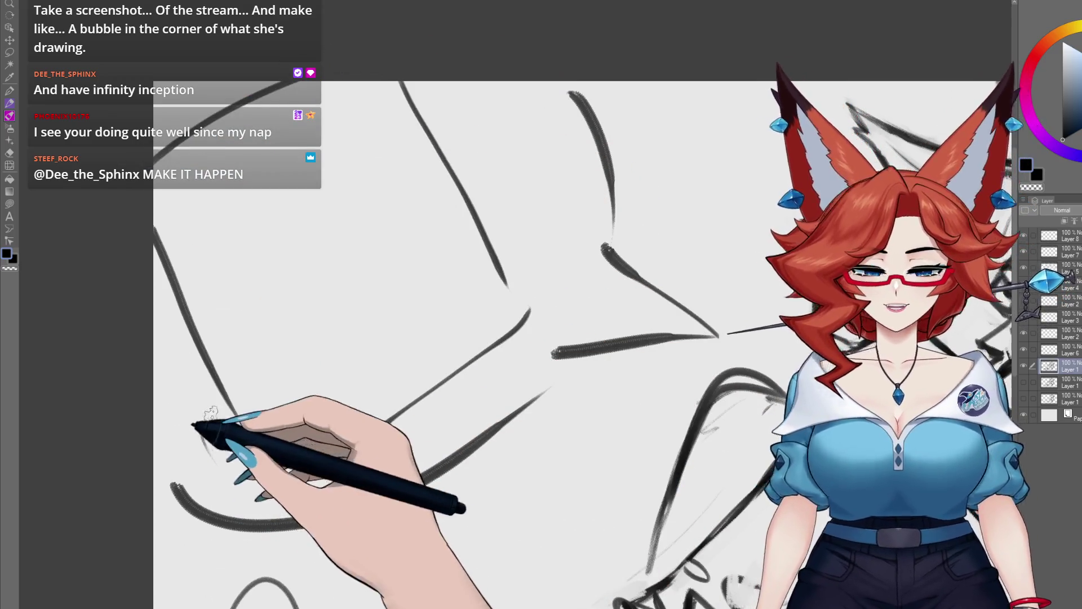
drag(181, 327, 181, 374)
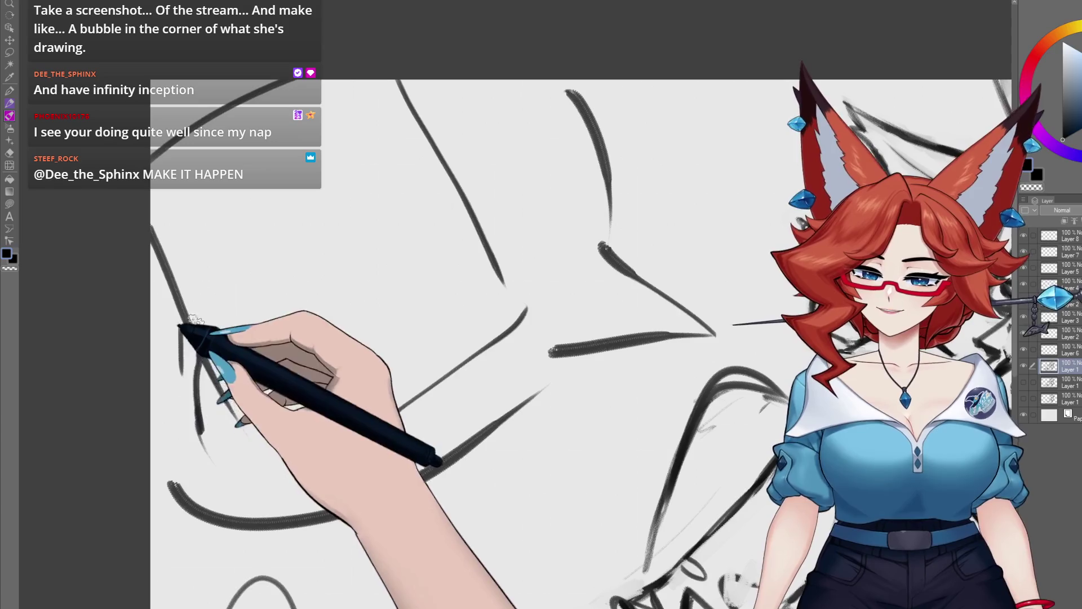
drag(181, 327, 222, 411)
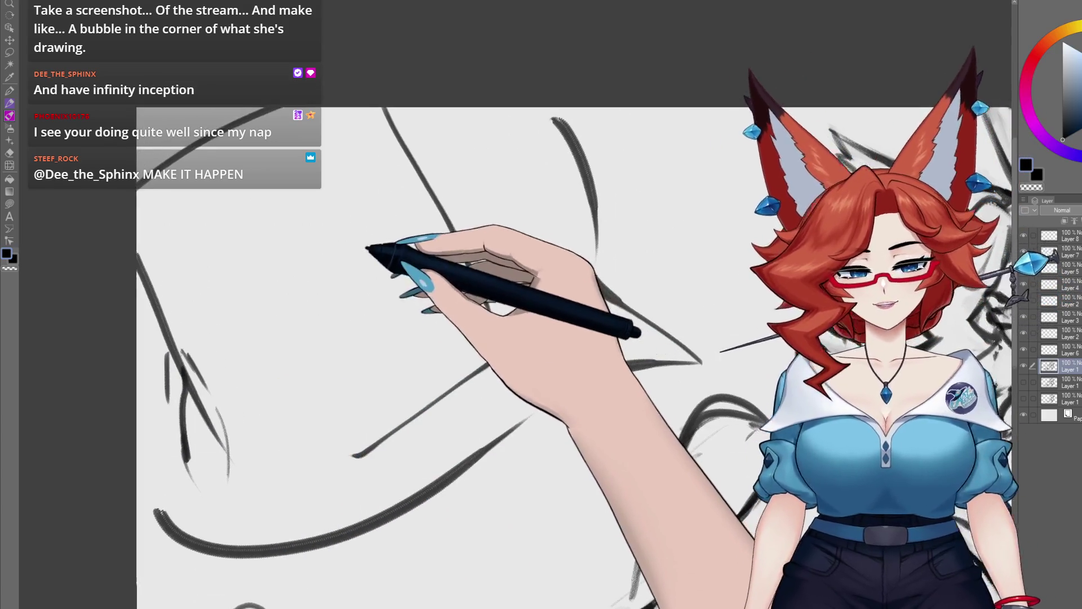
drag(389, 115, 345, 181)
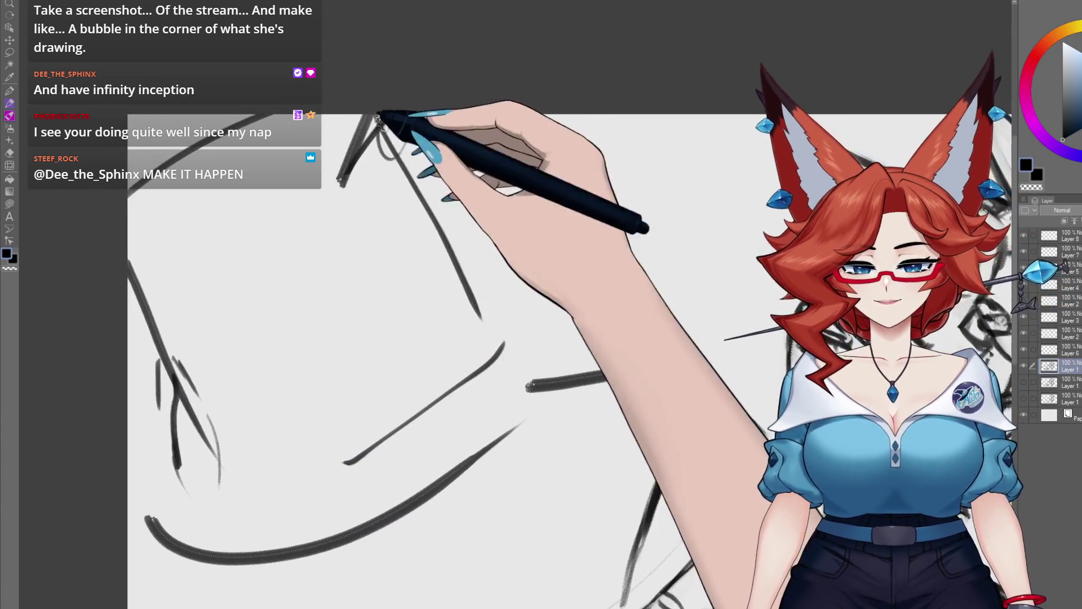
mouse_move(550, 125)
mouse_down()
mouse_move(592, 259)
mouse_move(699, 369)
mouse_up()
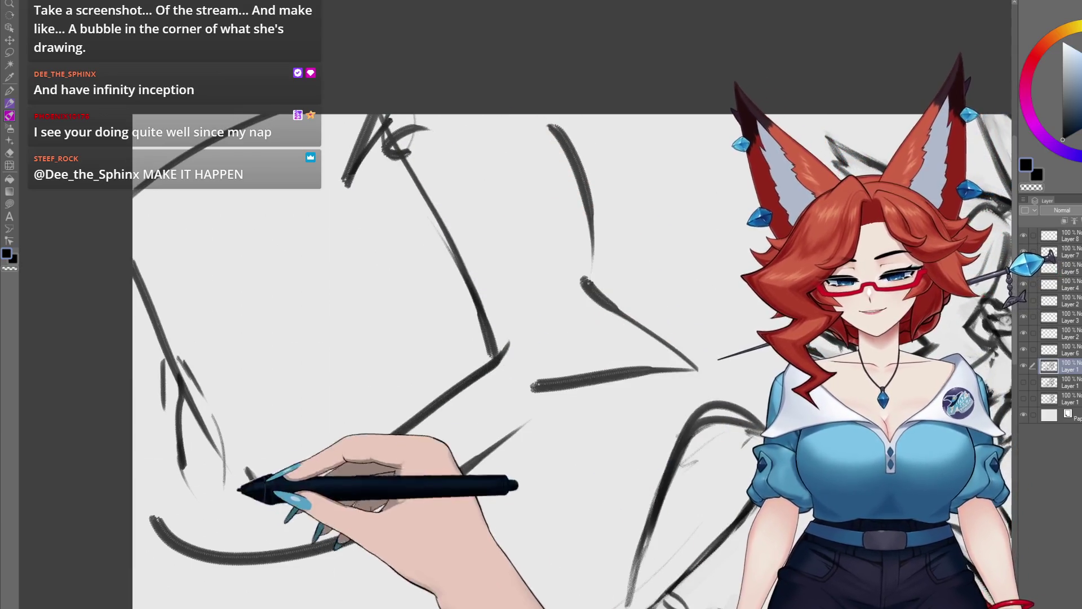
mouse_move(234, 473)
mouse_down()
mouse_move(257, 507)
mouse_move(374, 447)
mouse_up()
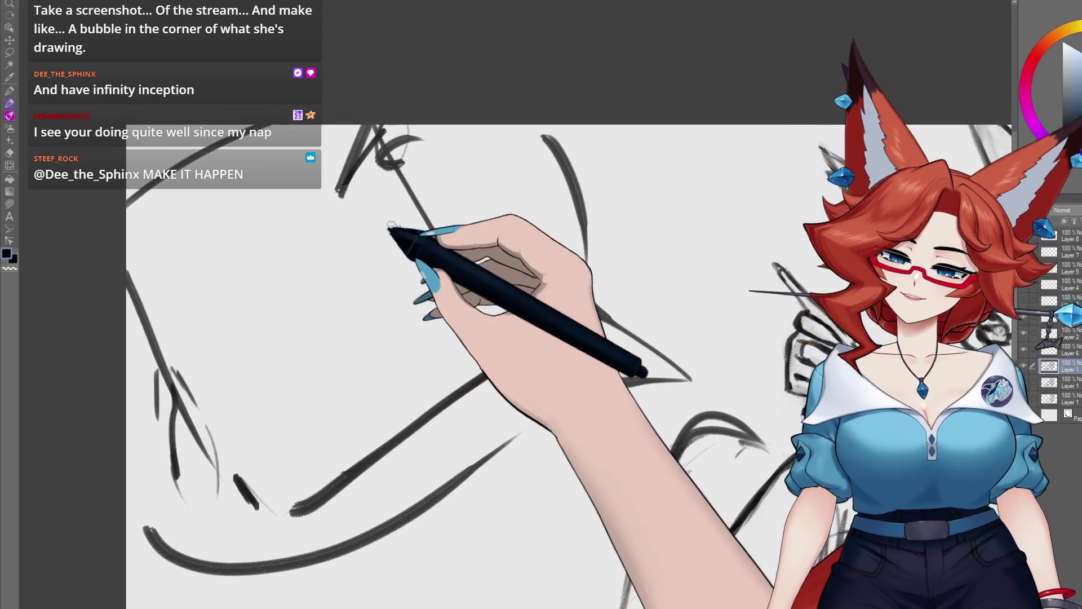
- Rough in the tablet's diagonal edge, lower edge, upper left edge and surrounding strokes
drag(391, 234, 485, 366)
drag(524, 398, 691, 380)
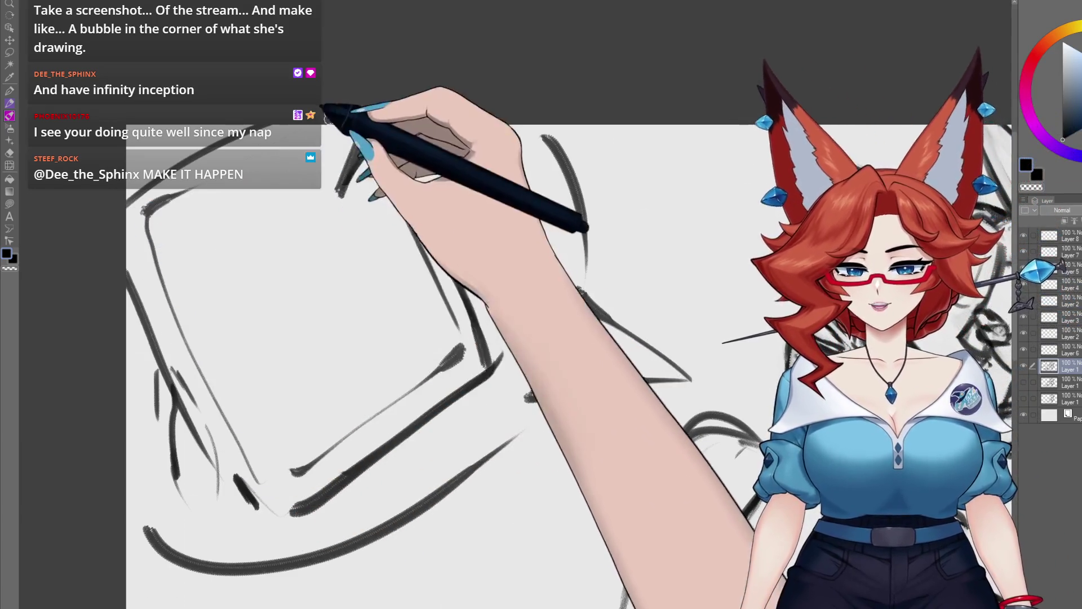
drag(223, 192, 136, 230)
drag(293, 473, 263, 515)
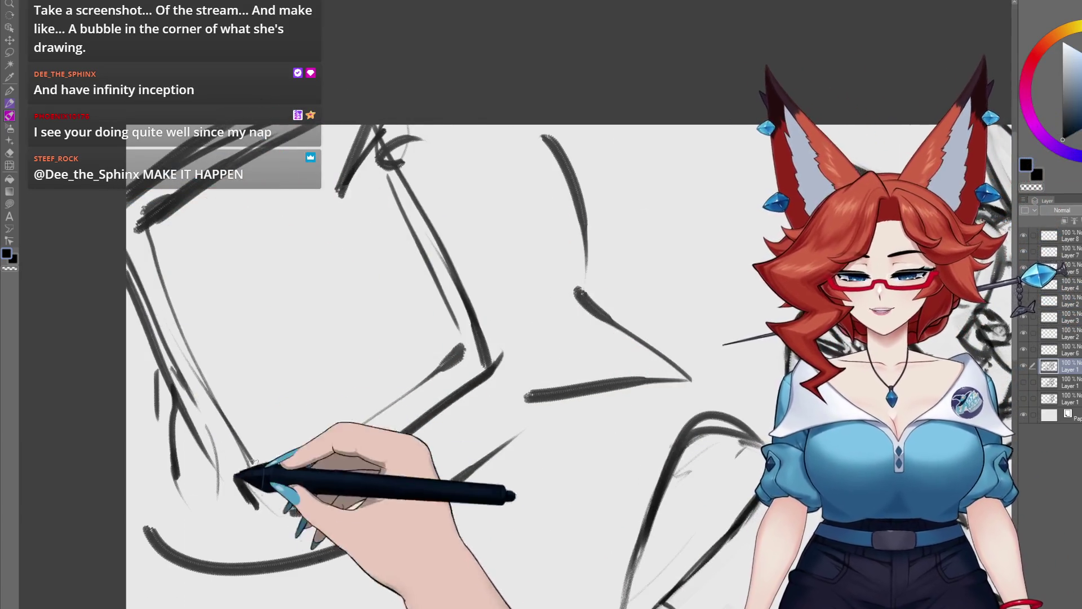
scroll(419, 192, up, 1)
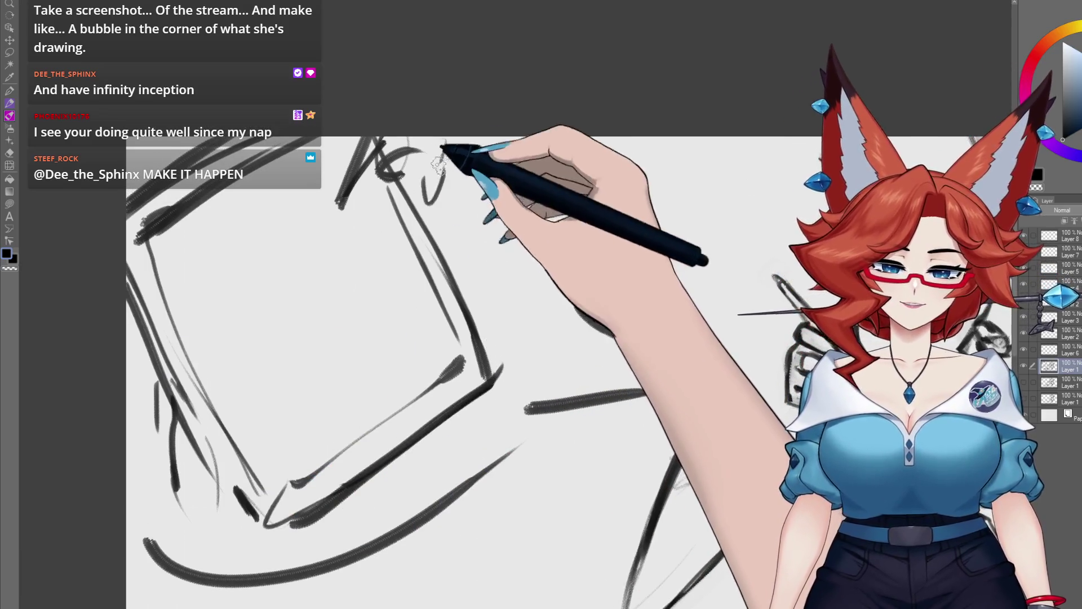
drag(442, 144, 426, 200)
drag(448, 248, 565, 363)
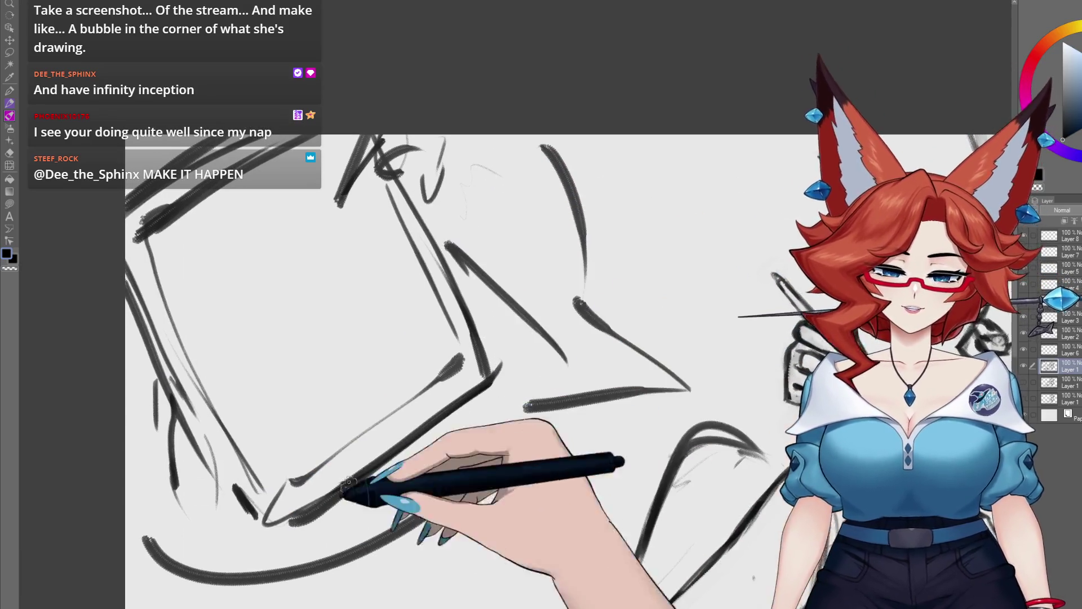
drag(573, 300, 689, 391)
- Paste copies of the three sketch layers and scale them down onto the tablet screen
key(ctrl+minus)
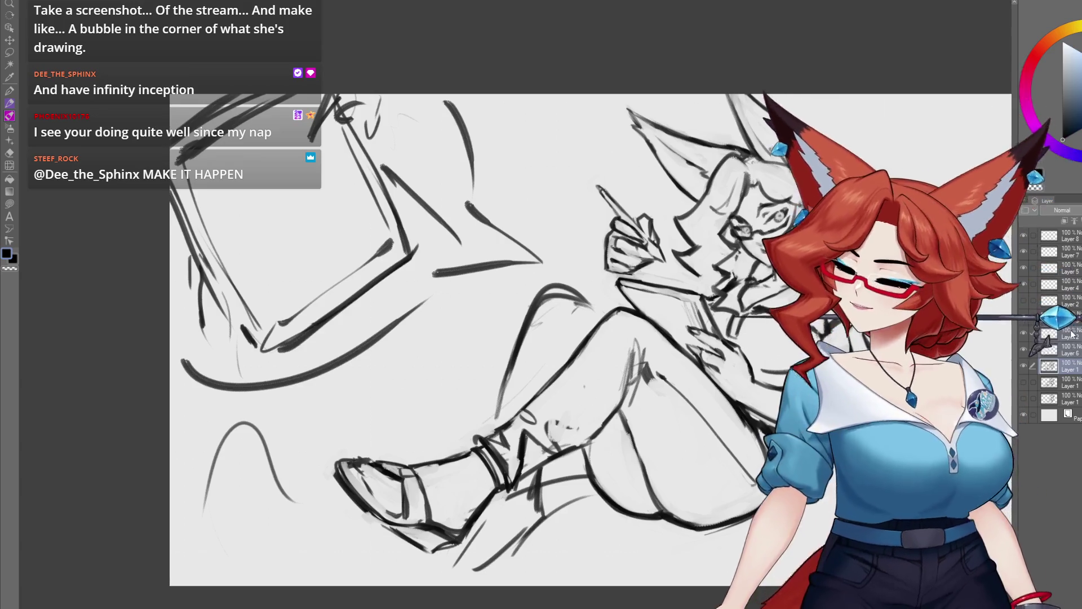
key(ctrl+v)
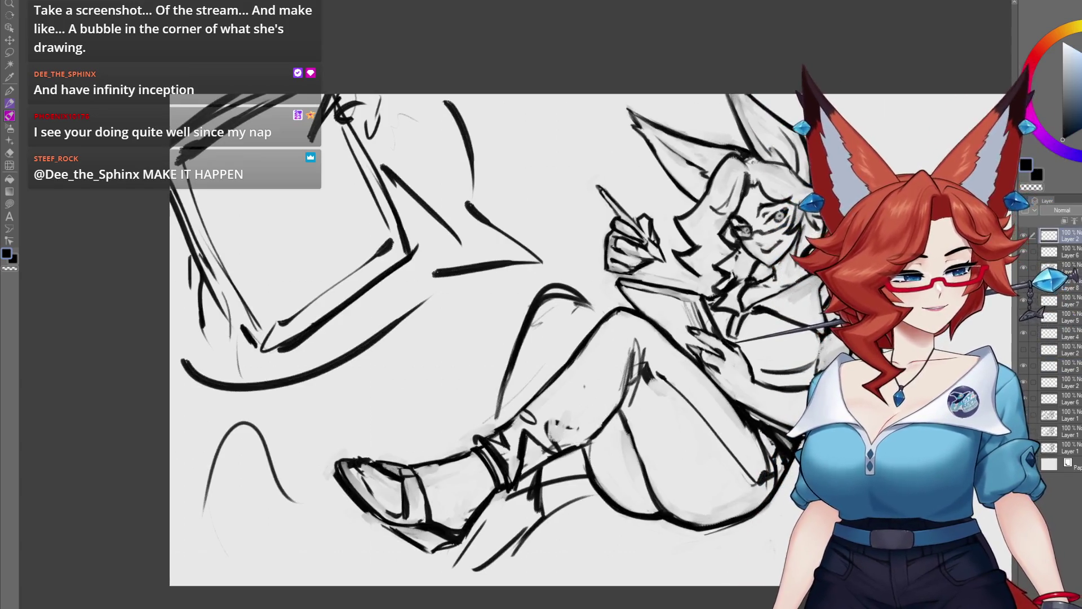
shift+click(1074, 268)
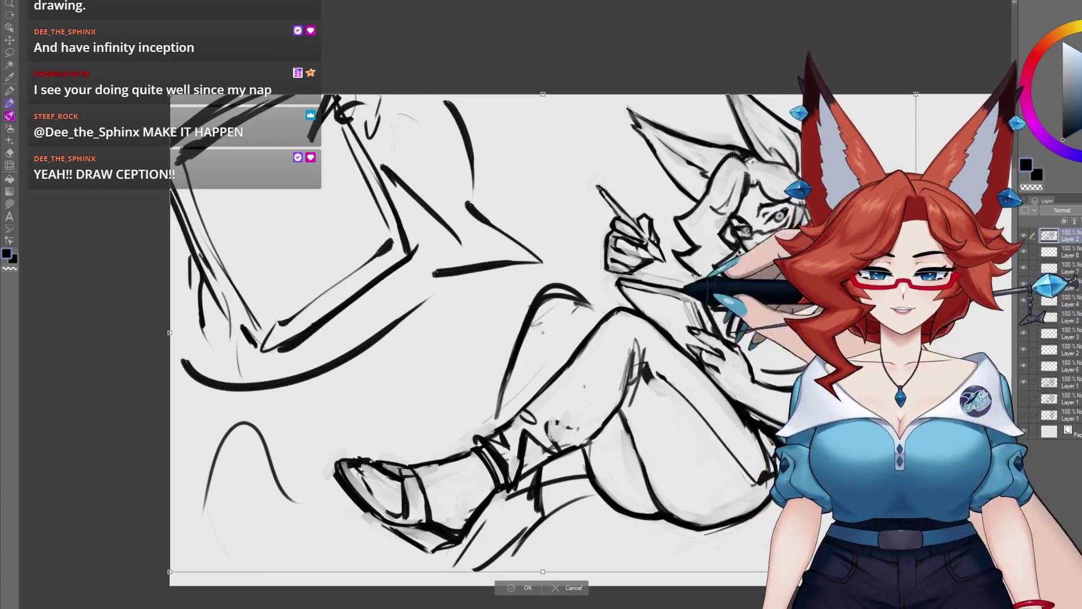
mouse_move(905, 564)
mouse_down()
mouse_move(423, 169)
mouse_move(362, 237)
mouse_move(425, 292)
mouse_move(394, 271)
mouse_move(434, 225)
mouse_move(381, 212)
mouse_move(346, 225)
mouse_move(427, 222)
mouse_move(346, 229)
mouse_move(434, 222)
mouse_move(372, 239)
mouse_up()
- Commit the first copy, then shrink the inner copy and shift it down-right into place
click(264, 332)
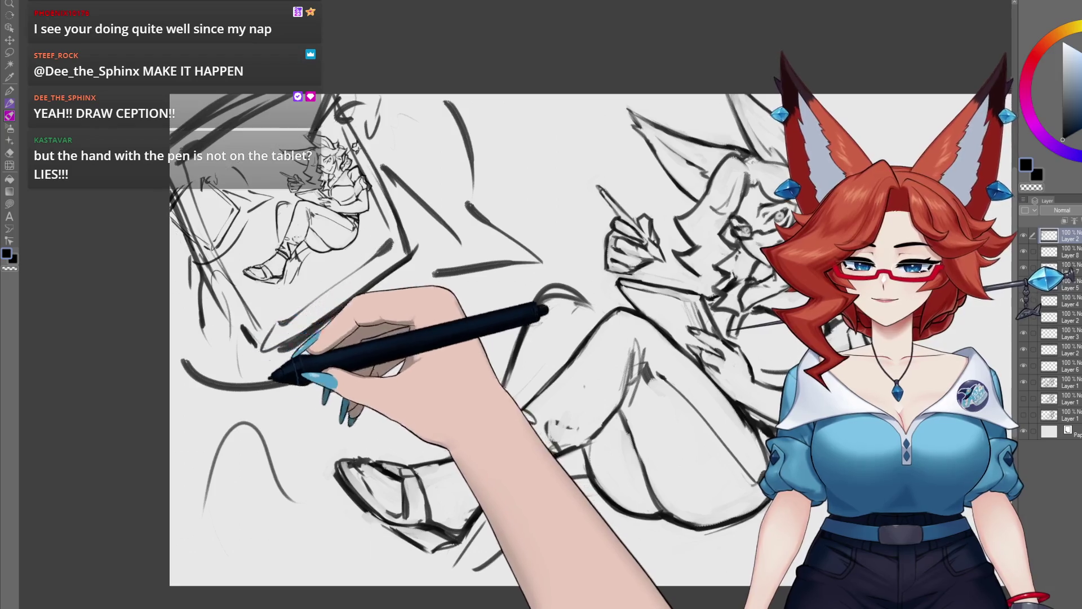
scroll(271, 367, up, 3)
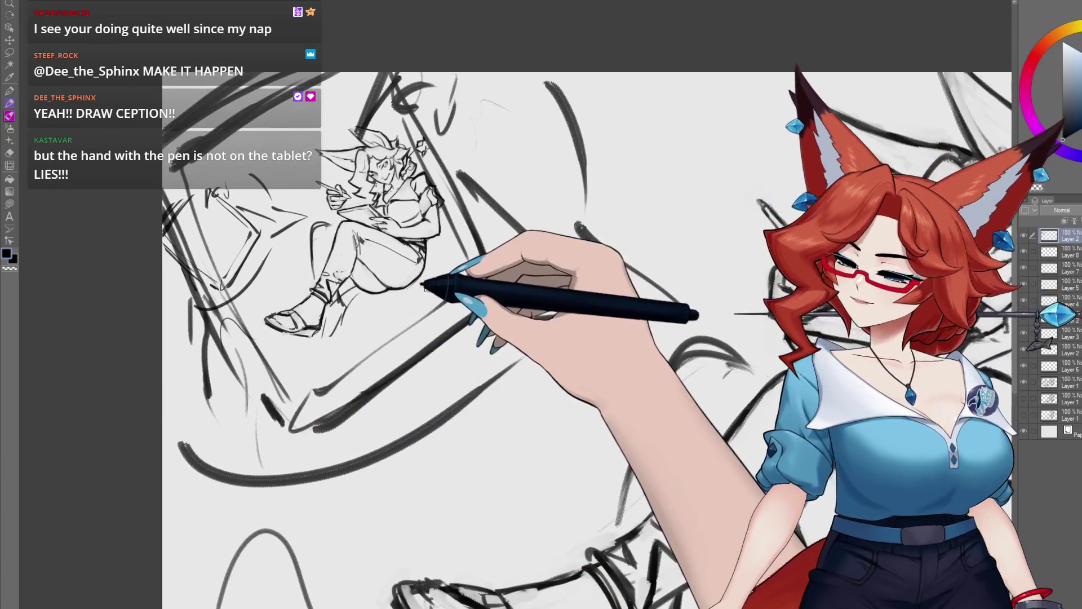
key(ctrl+t)
drag(466, 129, 442, 140)
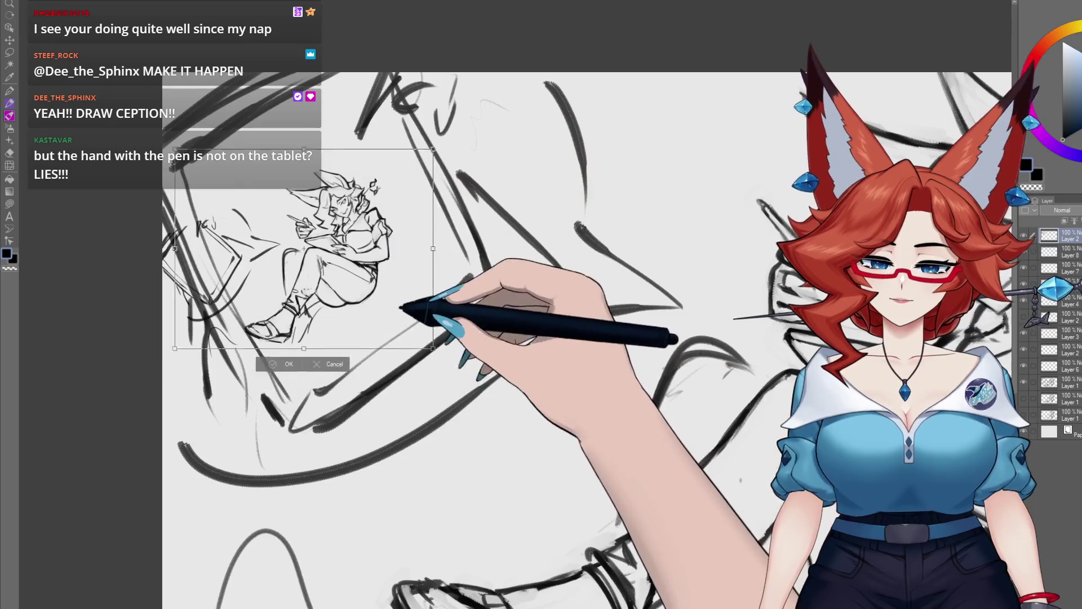
mouse_move(310, 314)
mouse_down()
mouse_move(435, 290)
mouse_move(425, 294)
mouse_up()
click(307, 354)
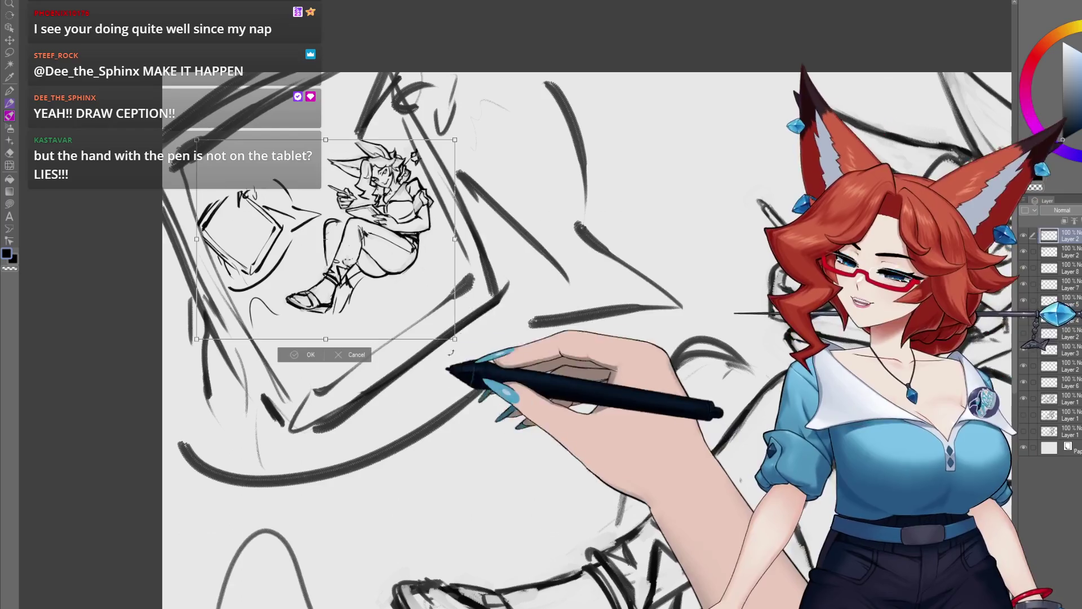
- Shrink and tilt an even tinier copy into the inner tablet's screen
drag(454, 339, 306, 223)
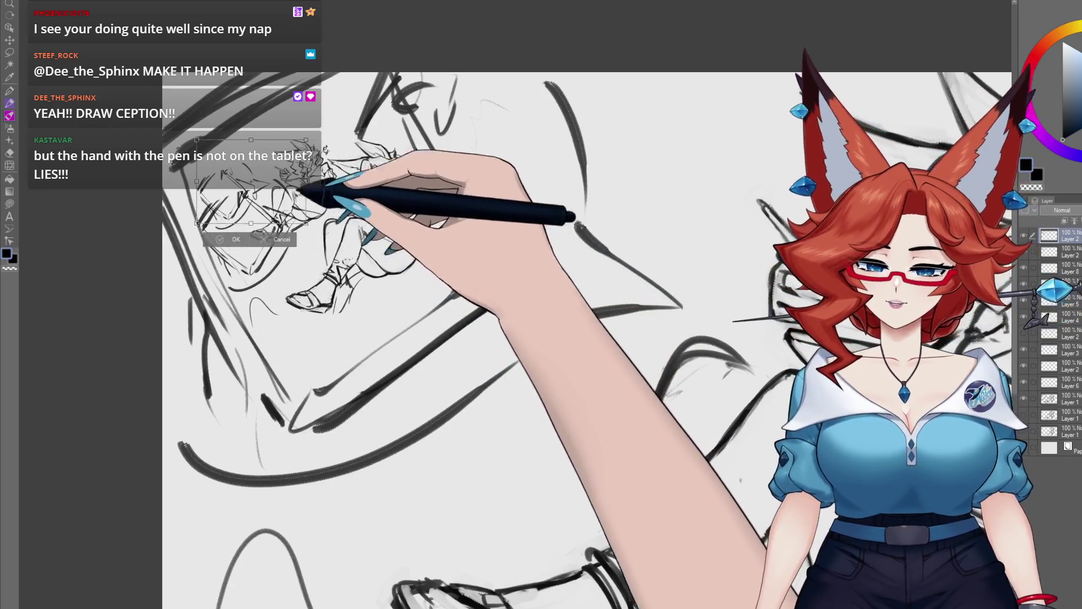
scroll(310, 354, down, 3)
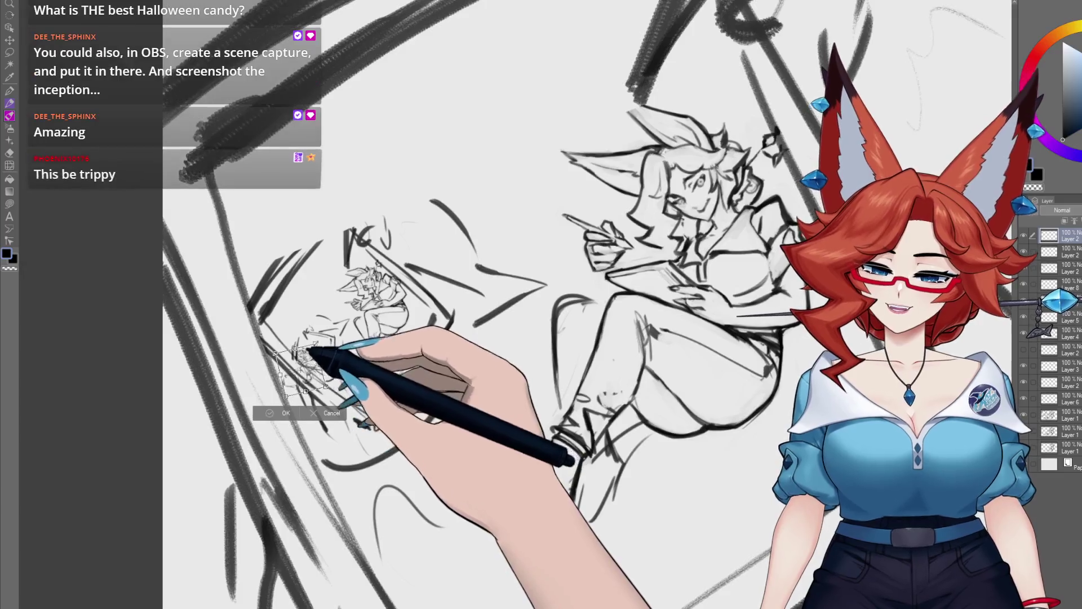
drag(315, 363, 352, 352)
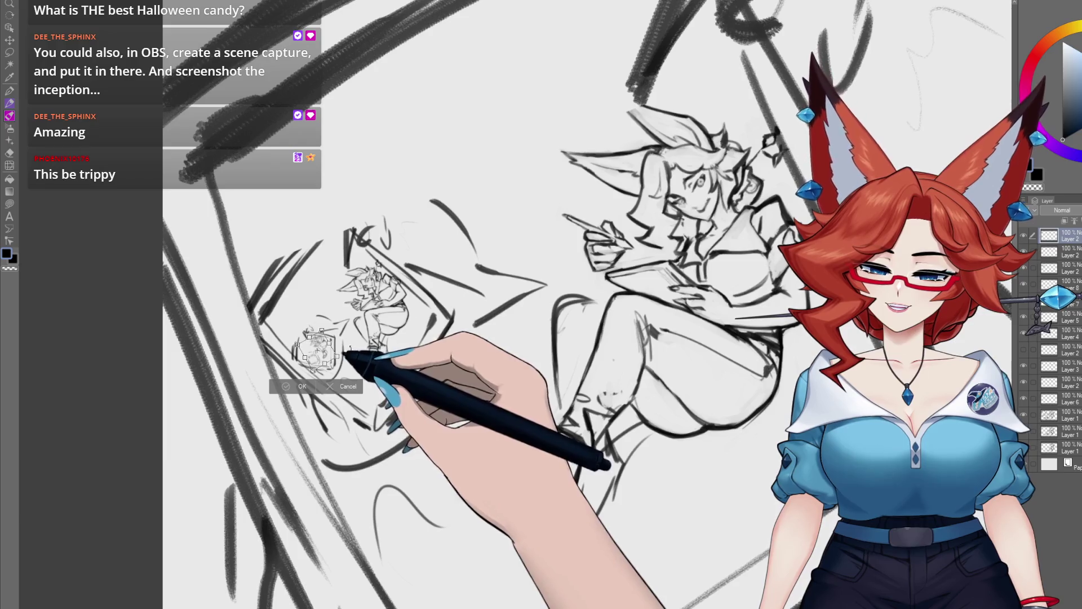
key(Return)
scroll(394, 366, down, 3)
scroll(446, 388, down, 2)
scroll(587, 381, up, 2)
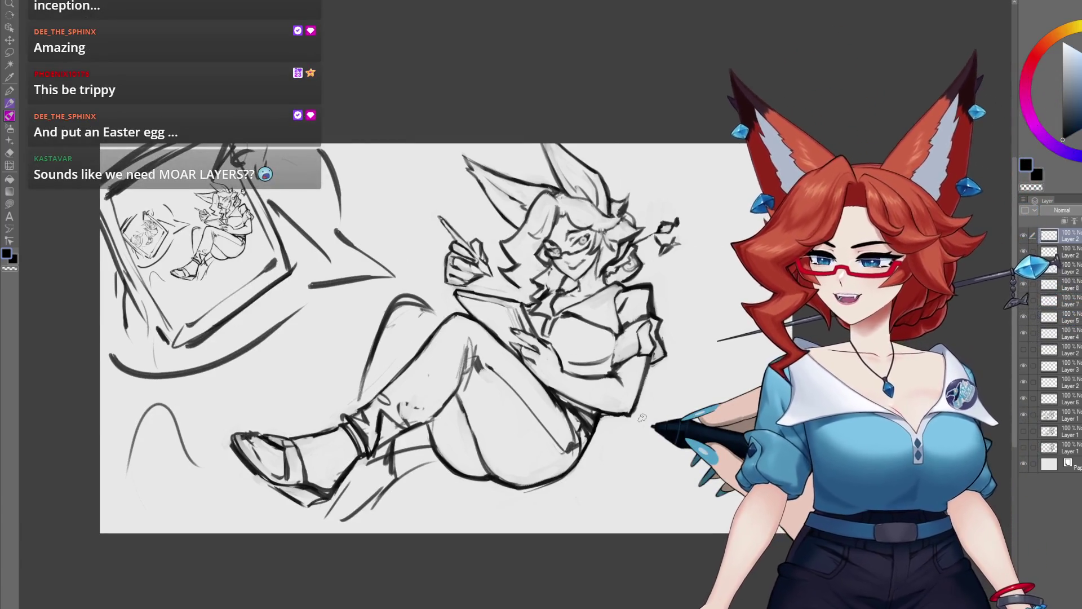
scroll(442, 355, up, 5)
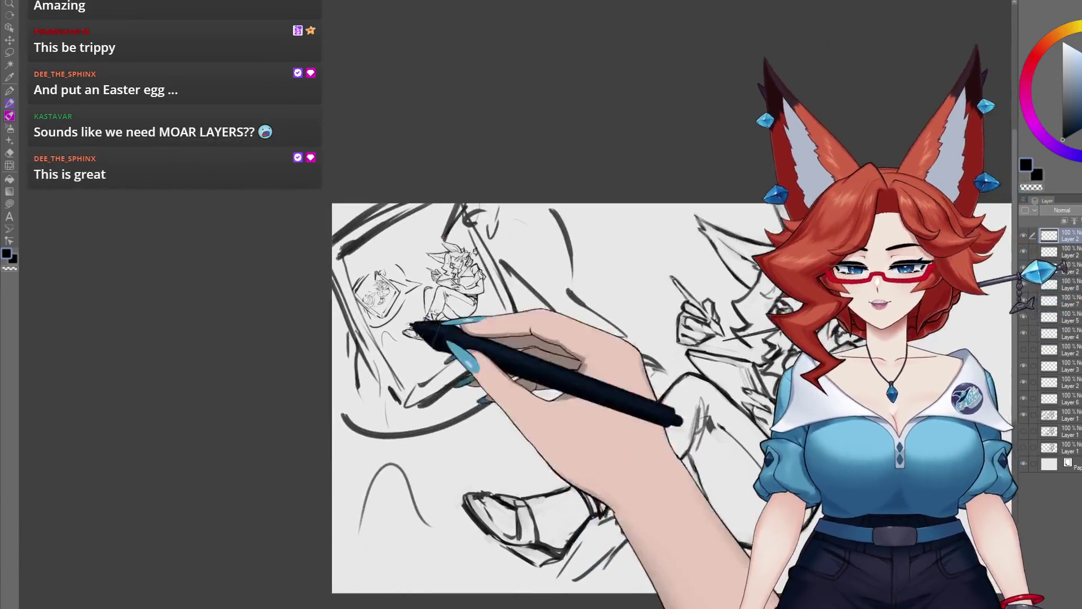
scroll(401, 343, up, 3)
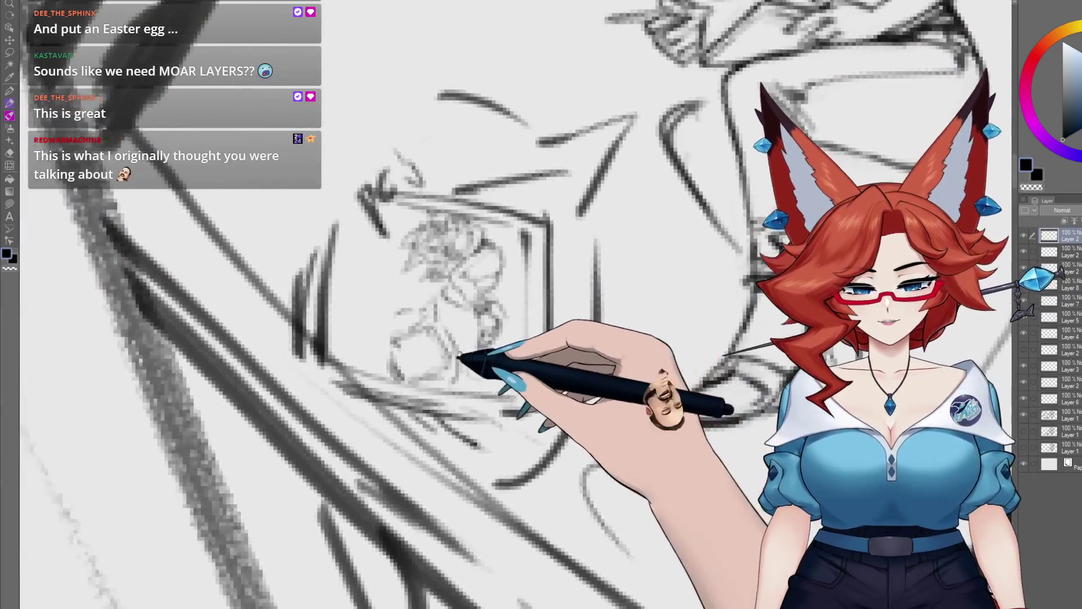
drag(459, 357, 449, 361)
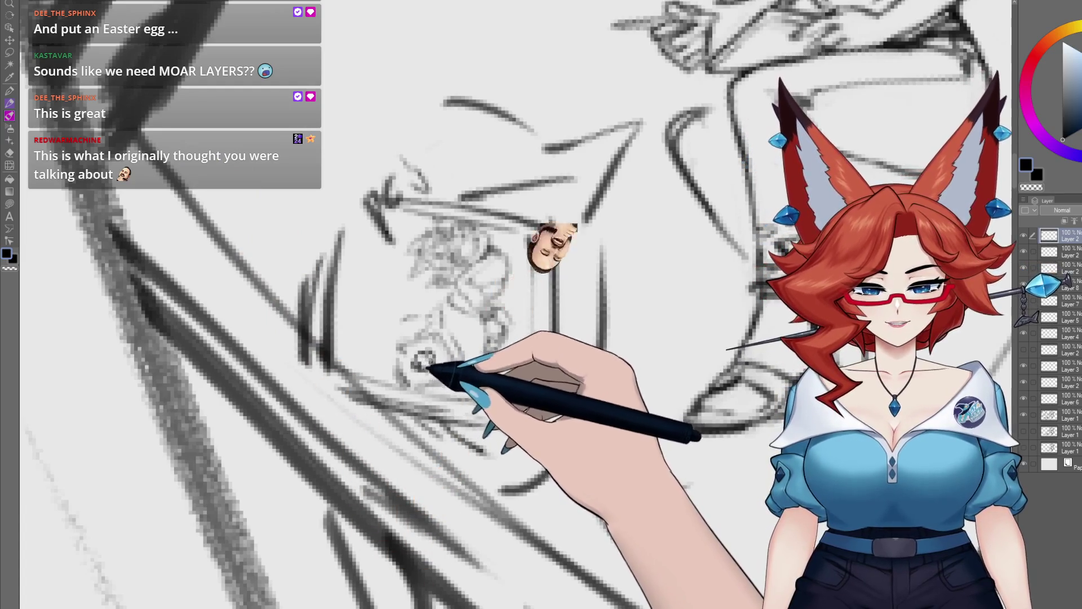
scroll(486, 376, up, 5)
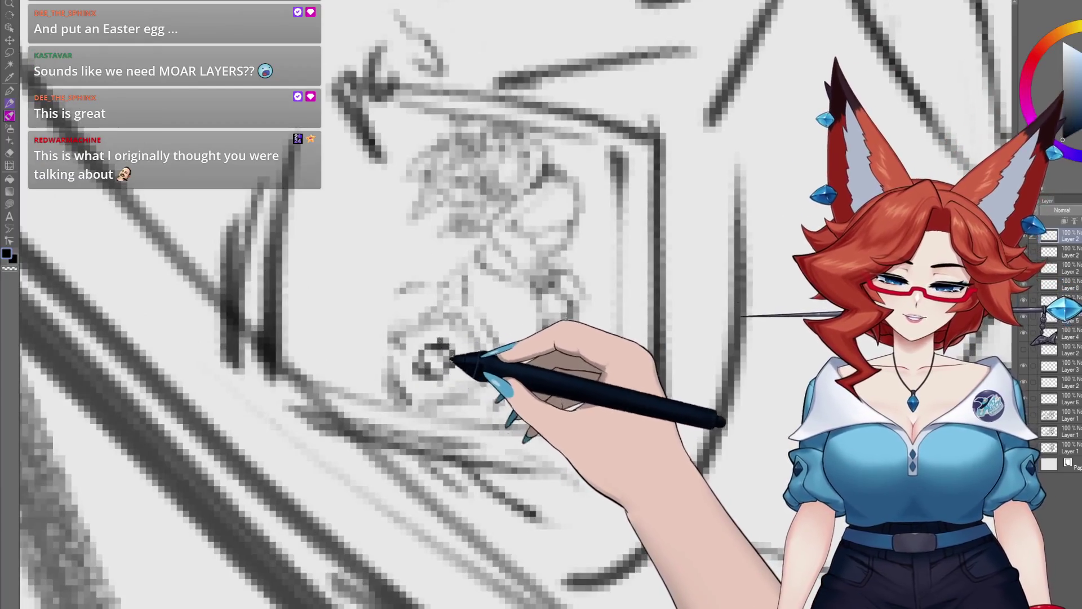
scroll(549, 491, down, 5)
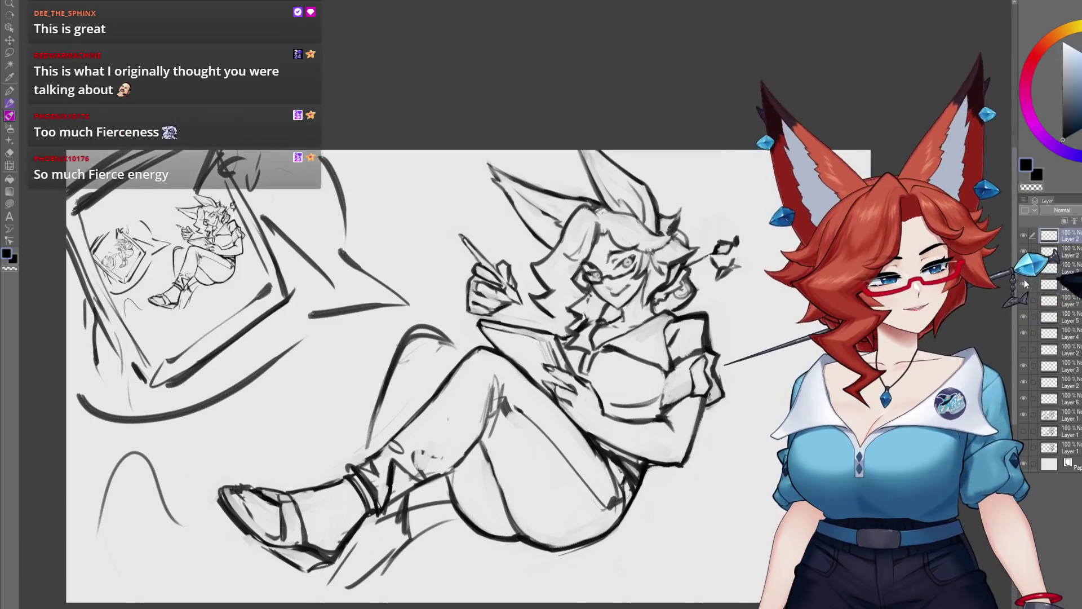
- Cycle through Layer 3 and Layer 2 in the Layer panel, ending on the topmost layer
click(1070, 264)
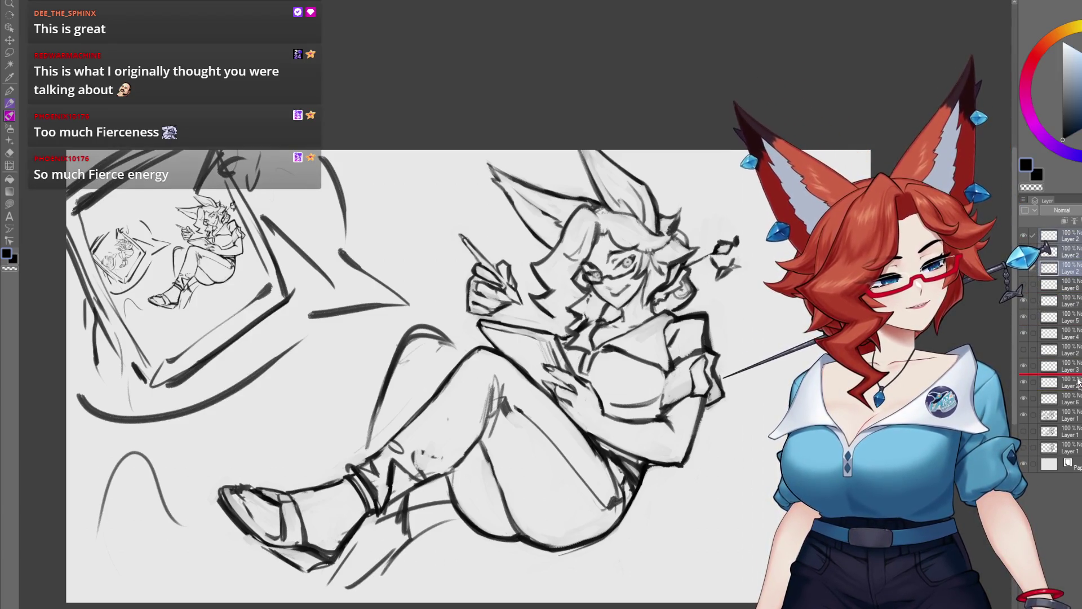
click(1026, 315)
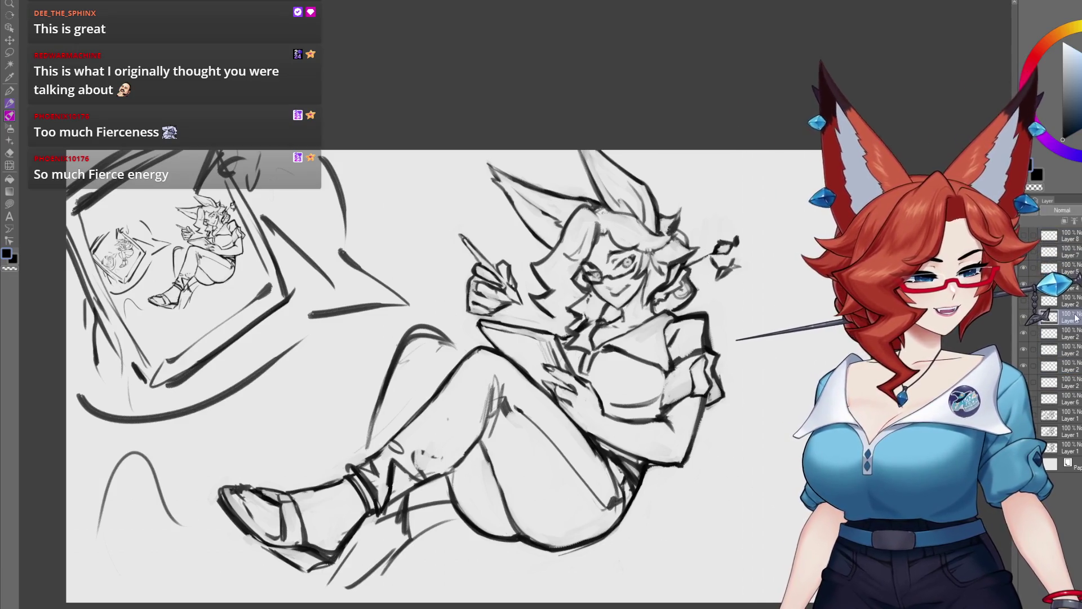
click(1053, 302)
click(1068, 237)
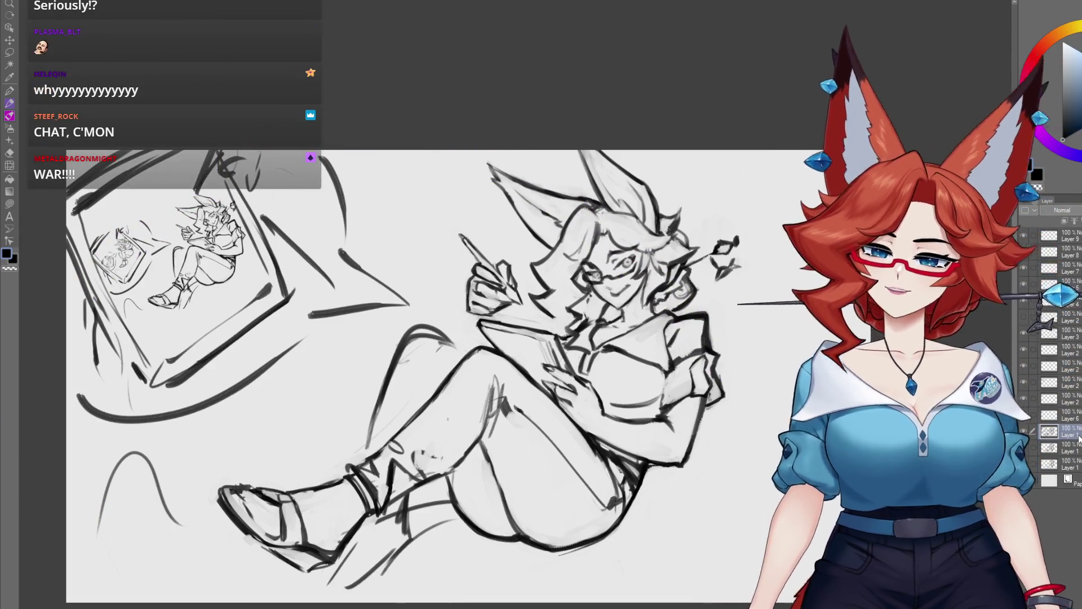
- Add a new empty raster layer, Layer 10, at the top of the stack
click(1064, 220)
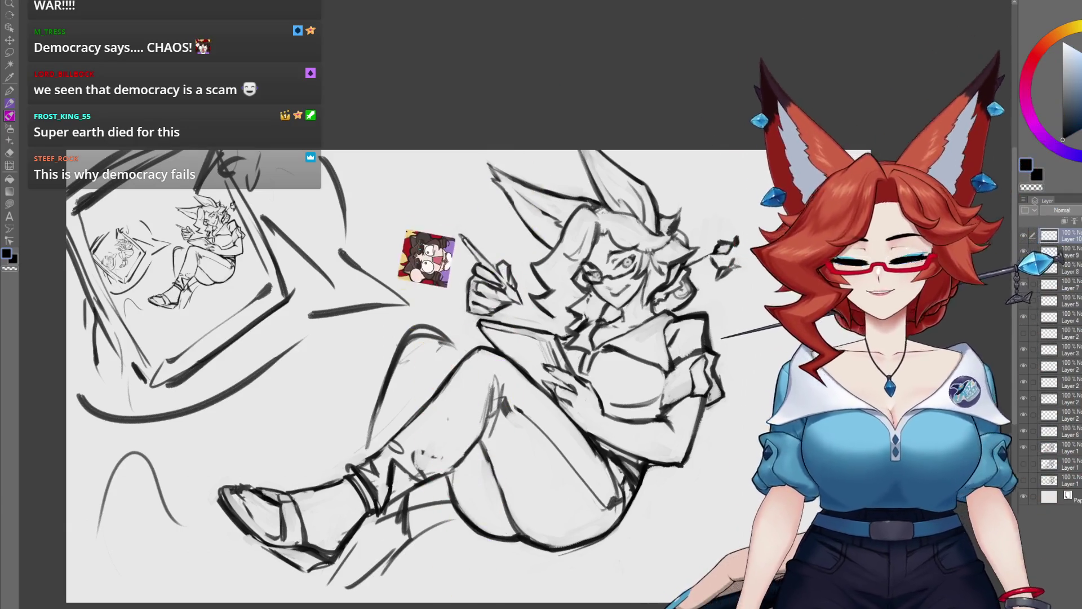
- Make Layer 1 active, then pan and zoom in to centre the figure
click(1069, 449)
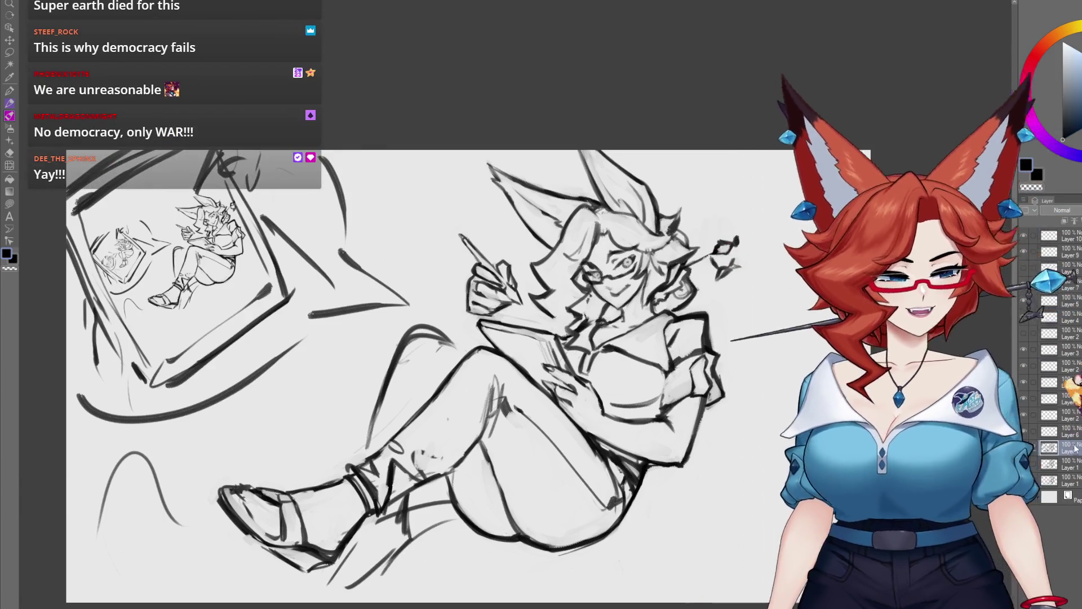
mouse_move(606, 523)
mouse_down()
mouse_move(649, 437)
mouse_move(629, 438)
mouse_move(593, 467)
mouse_up()
scroll(592, 468, up, 3)
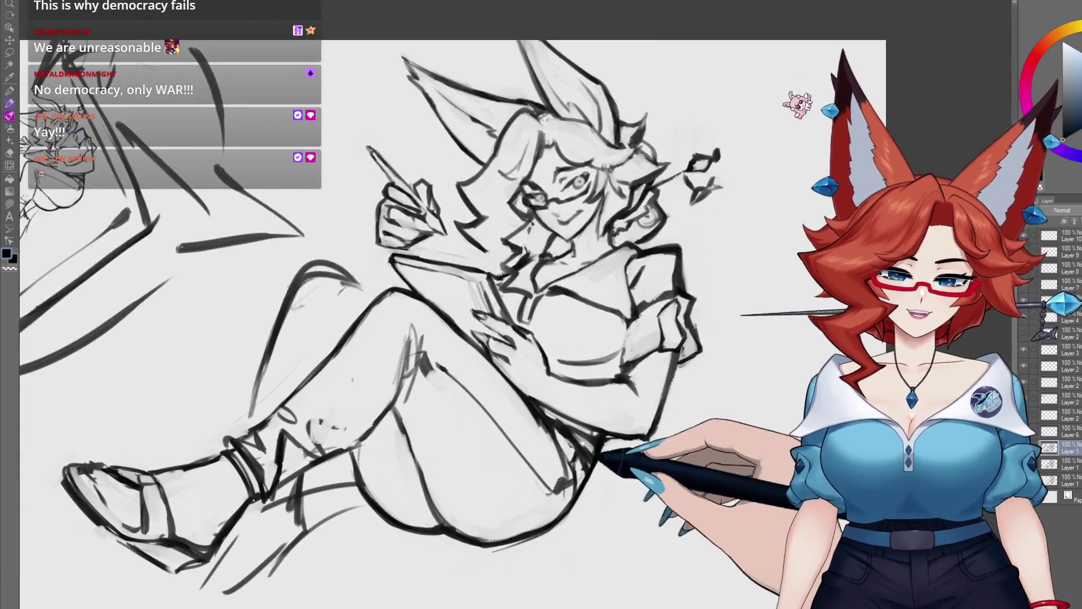
scroll(394, 265, up, 3)
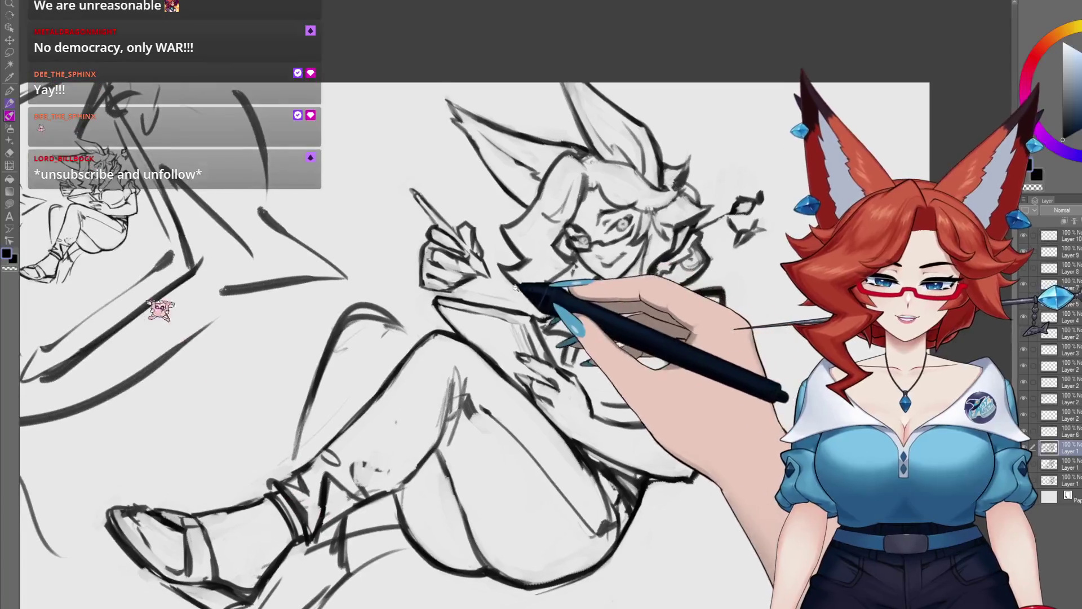
- Lasso the stylus-holding hand and rotate it about 15° clockwise with Free Transform
scroll(484, 279, up, 1)
mouse_move(491, 231)
mouse_down()
mouse_move(502, 294)
mouse_move(483, 307)
mouse_move(422, 174)
mouse_move(488, 225)
mouse_up()
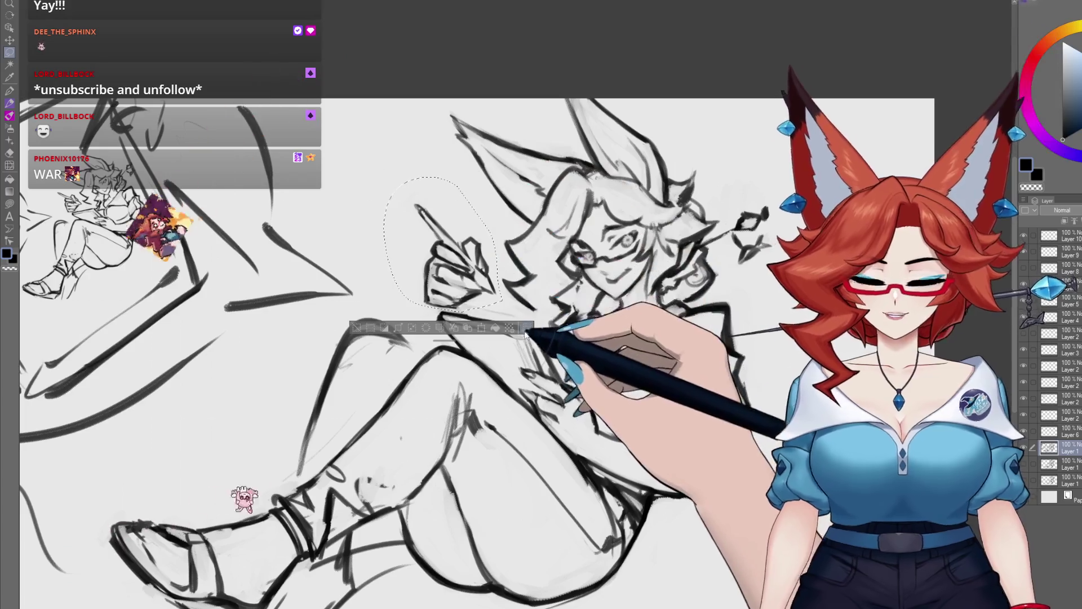
key(ctrl+t)
drag(632, 345, 473, 261)
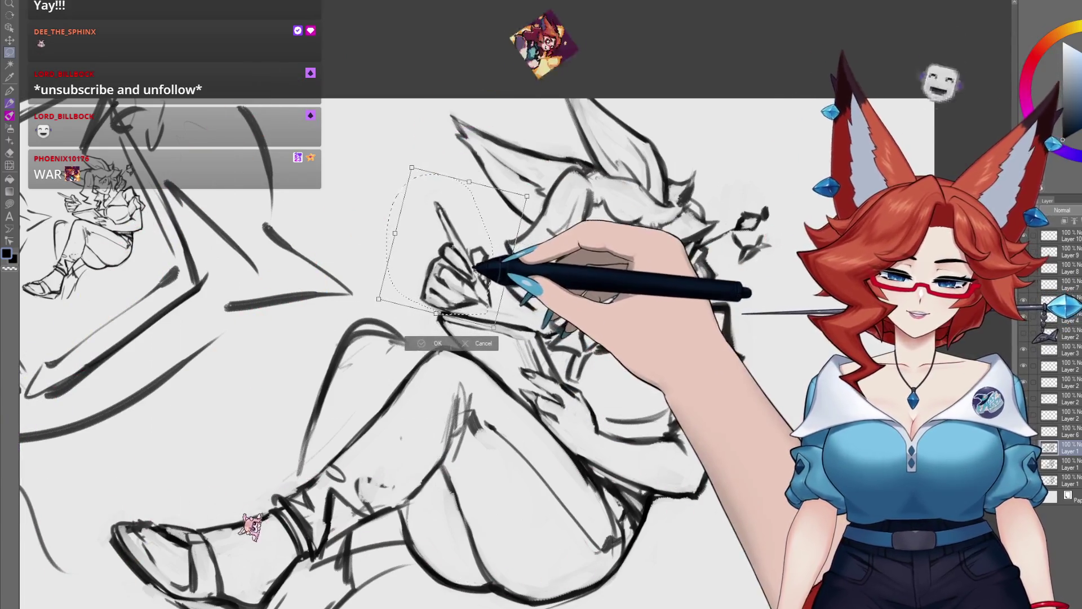
click(438, 343)
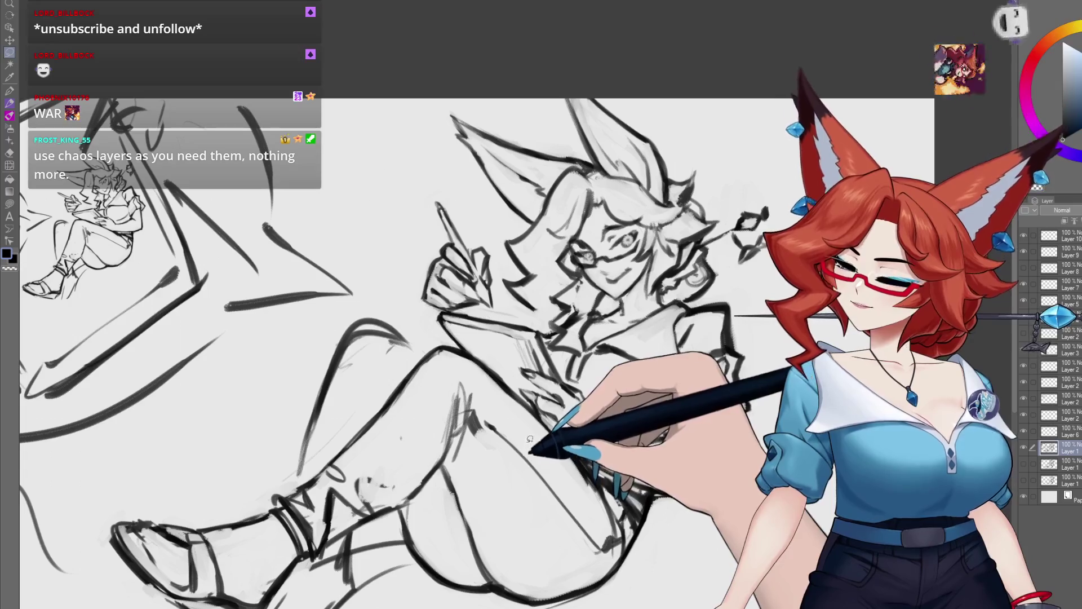
scroll(610, 336, down, 5)
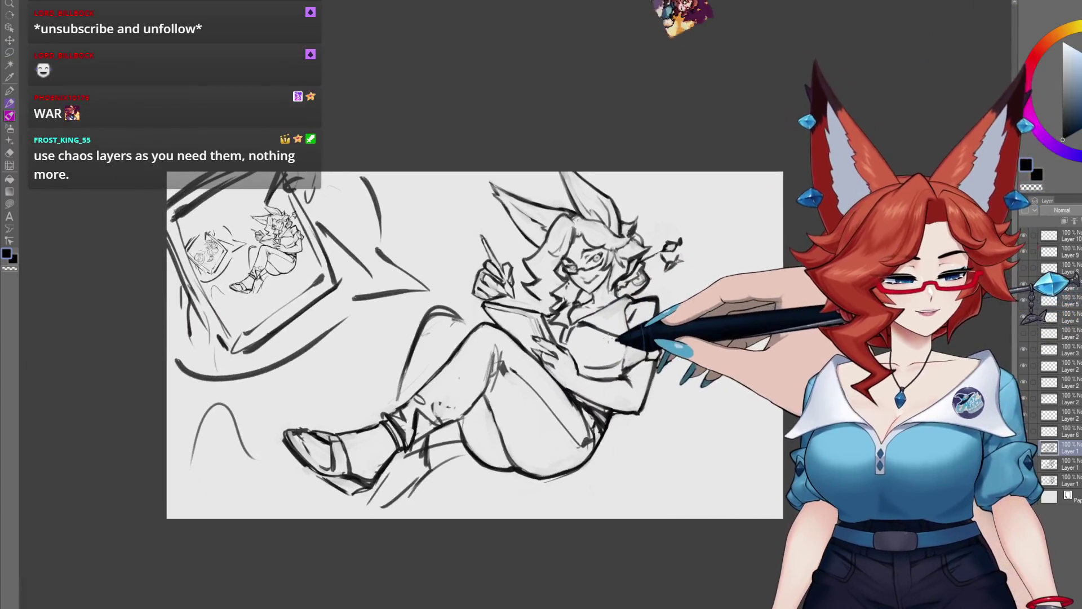
scroll(660, 393, up, 2)
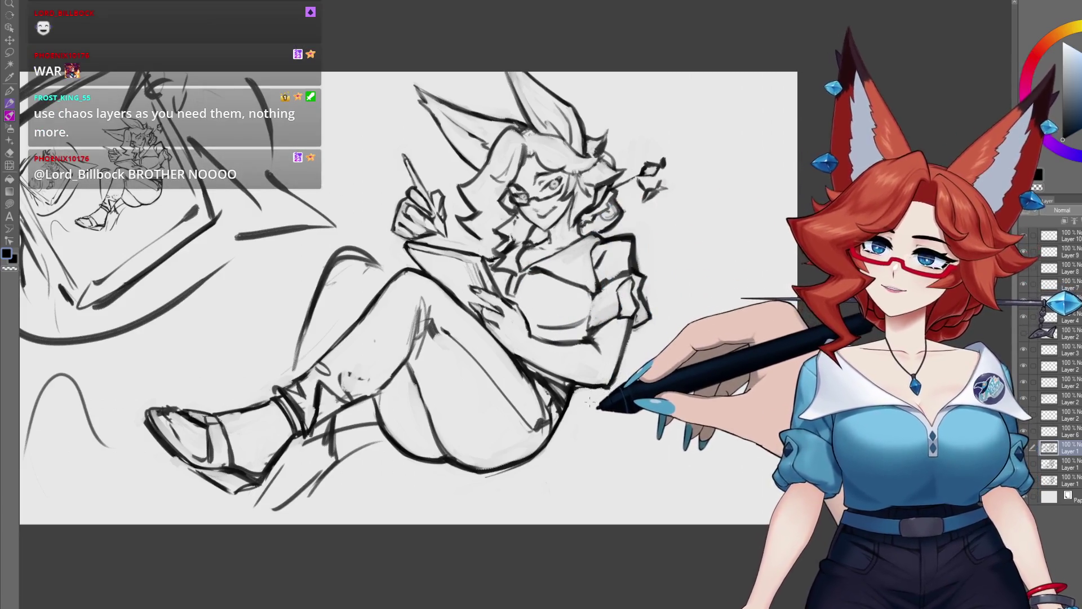
- Switch to a brush-style tool with the E shortcut, then copy and paste onto a new layer for refining
key(e)
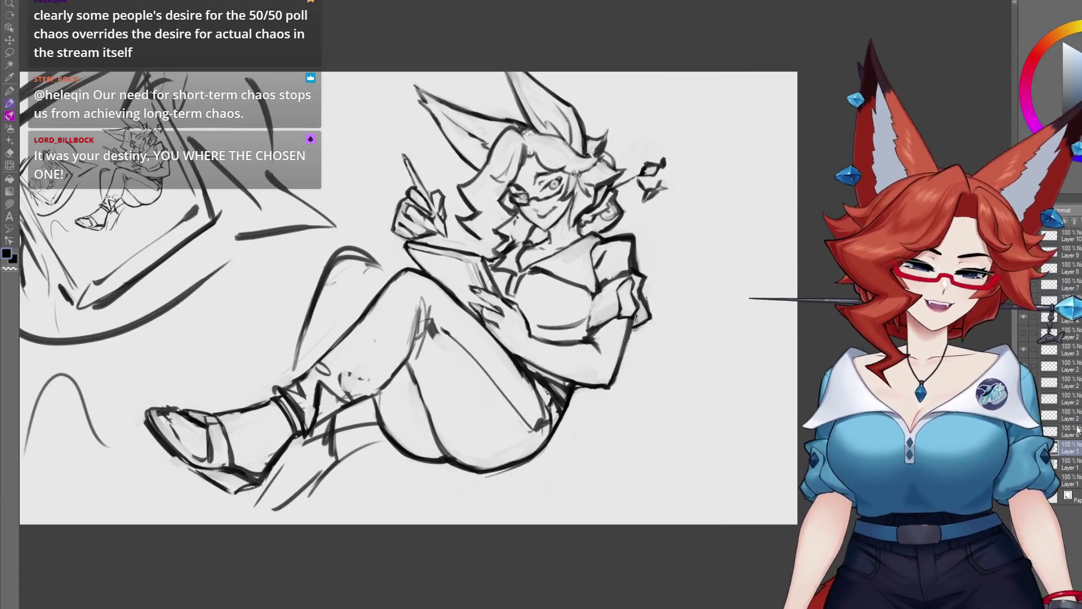
key(ctrl+c)
key(ctrl+v)
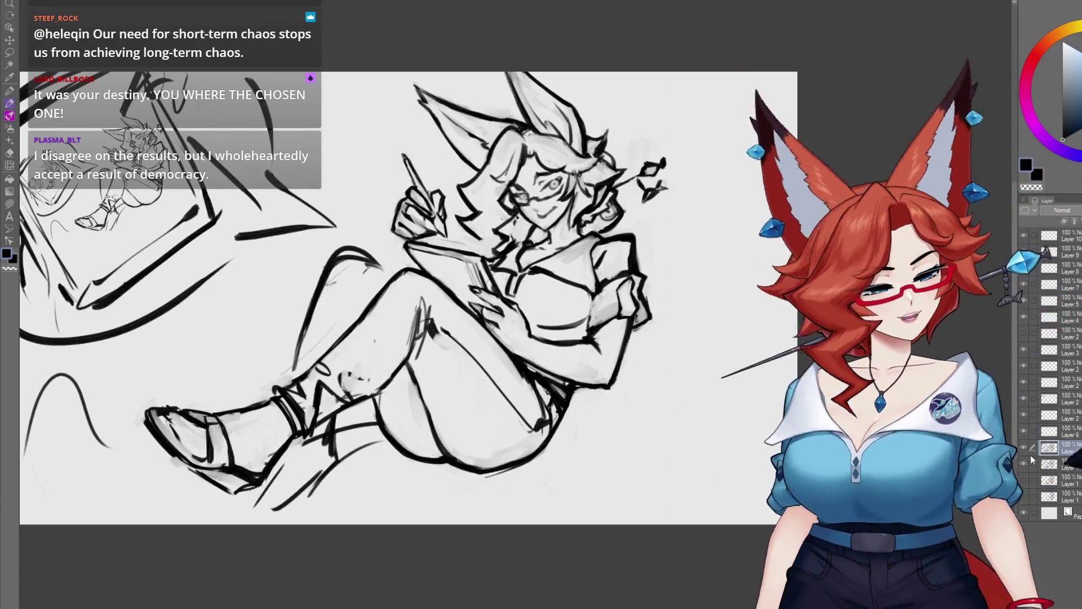
- Add Layer 1 above the sketch and zoom the canvas in on the figure
click(1024, 464)
scroll(622, 432, up, 3)
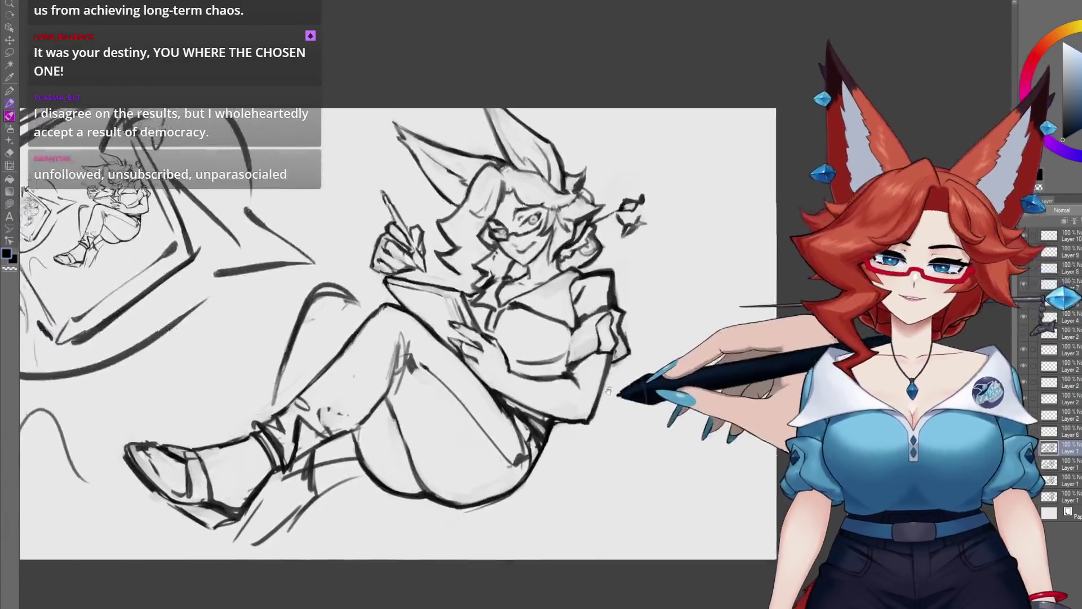
scroll(622, 433, up, 2)
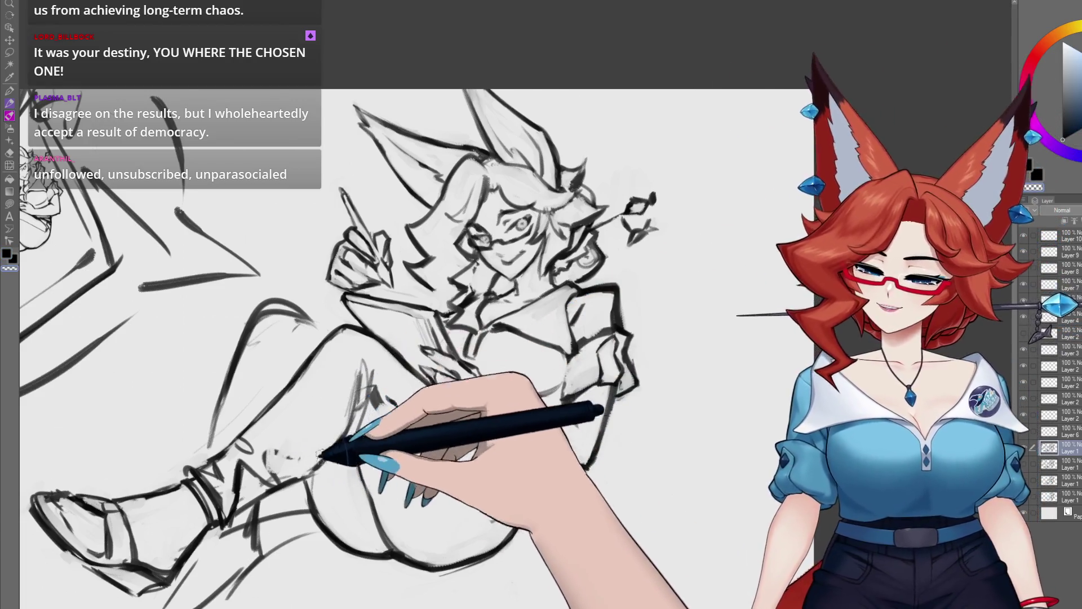
scroll(601, 406, up, 2)
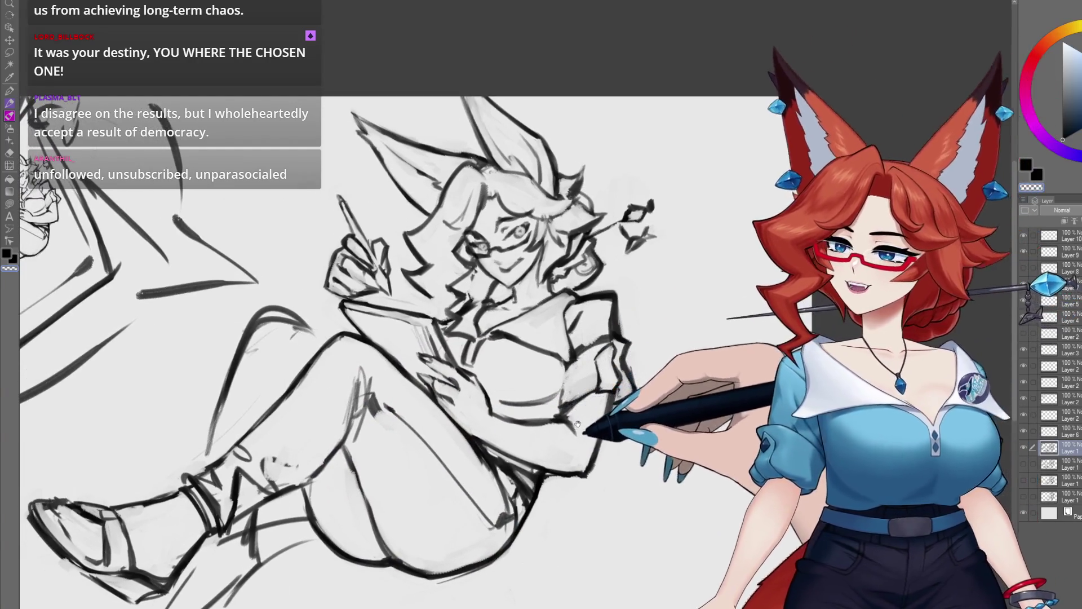
scroll(578, 424, up, 3)
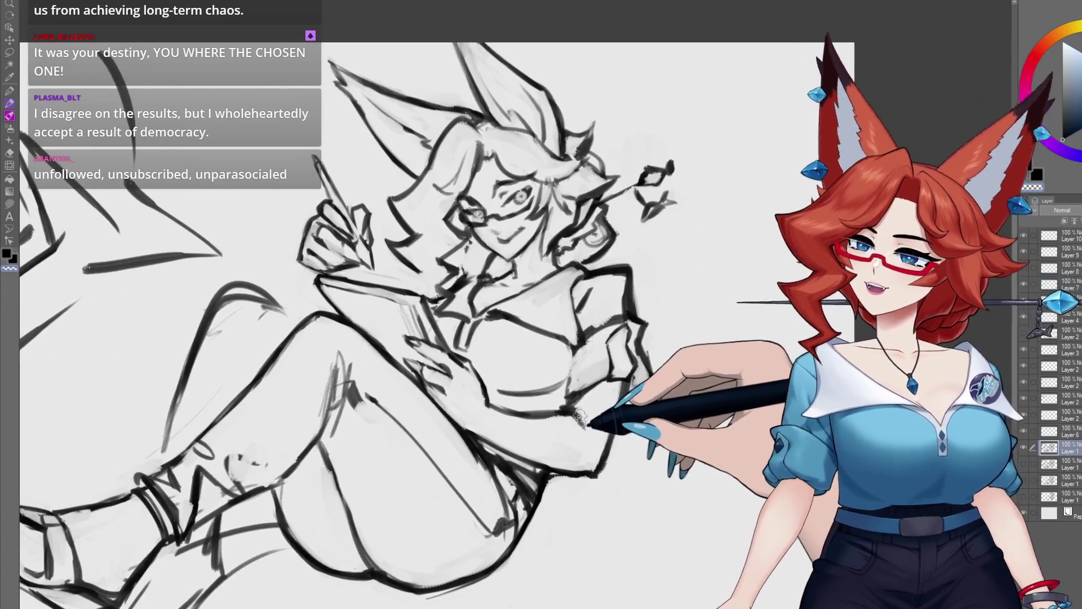
scroll(579, 376, up, 1)
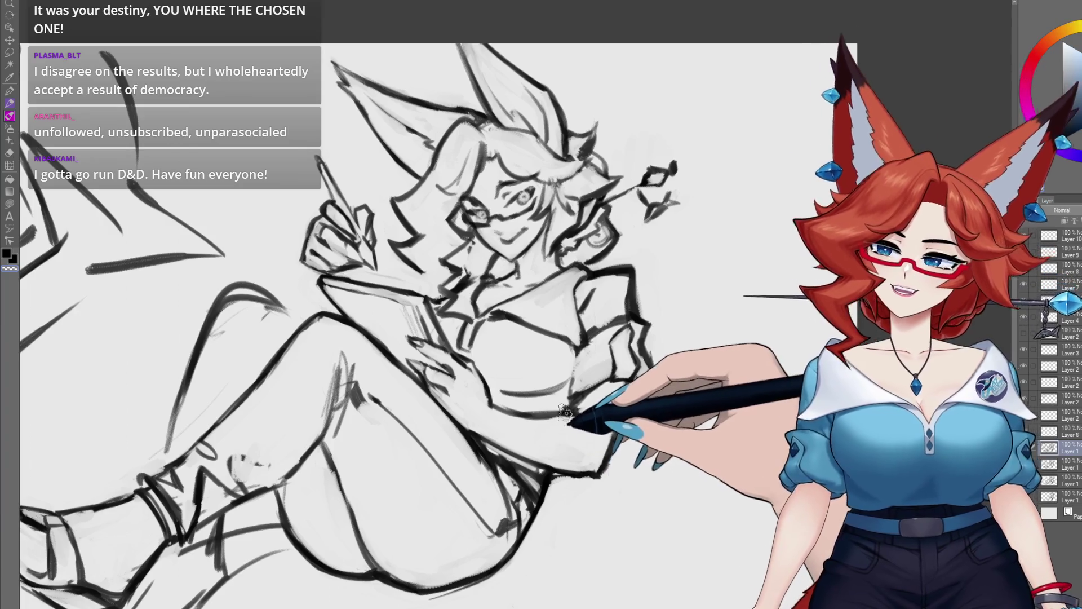
scroll(564, 413, down, 1)
scroll(578, 390, down, 1)
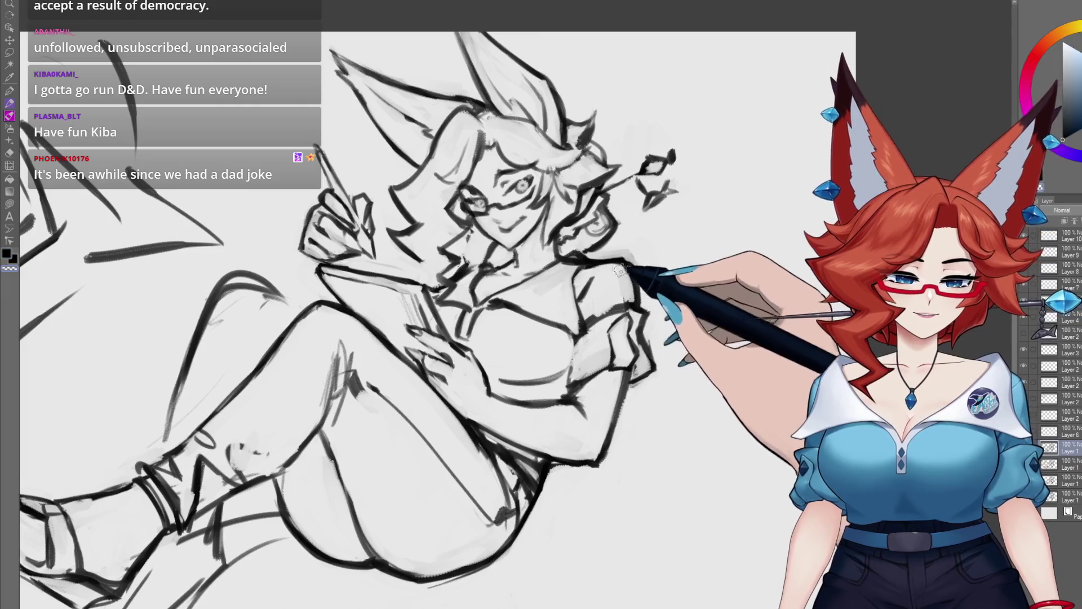
- Erase to lighten the neck and chest lines, then draw a vertical test stroke beside the figure
drag(625, 298, 636, 303)
mouse_move(569, 275)
mouse_down()
mouse_move(535, 310)
mouse_move(562, 307)
mouse_move(495, 341)
mouse_move(552, 301)
mouse_move(515, 300)
mouse_move(533, 333)
mouse_move(554, 307)
mouse_up()
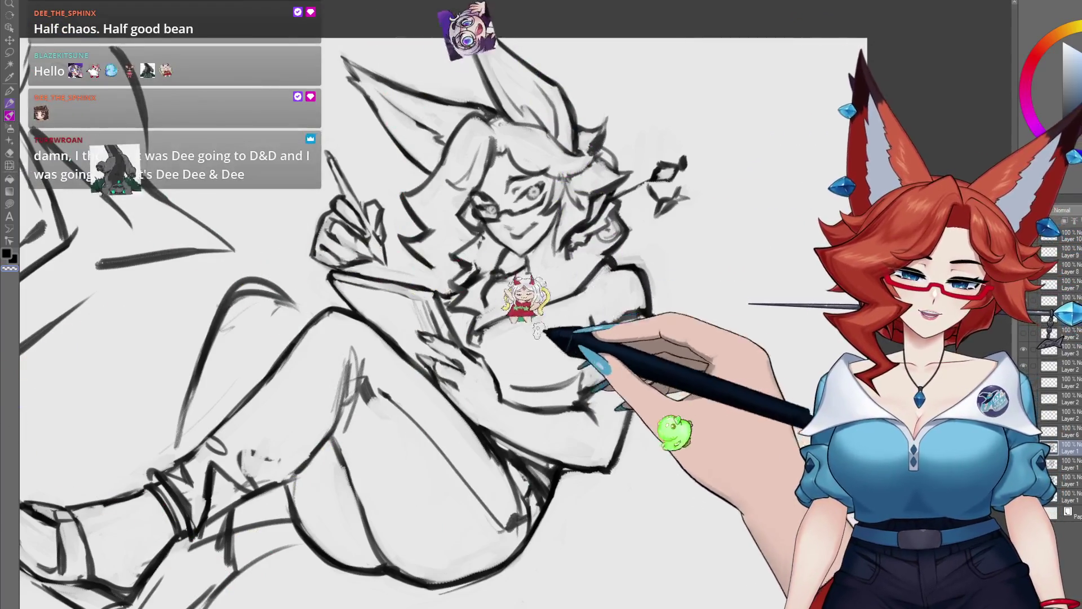
drag(586, 327, 584, 323)
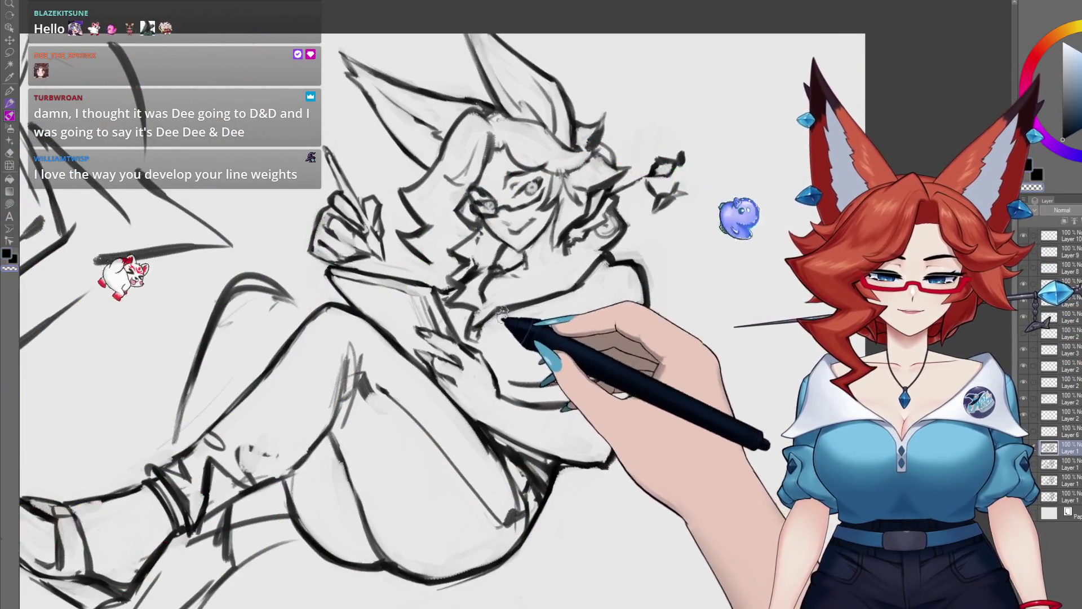
drag(503, 308, 466, 320)
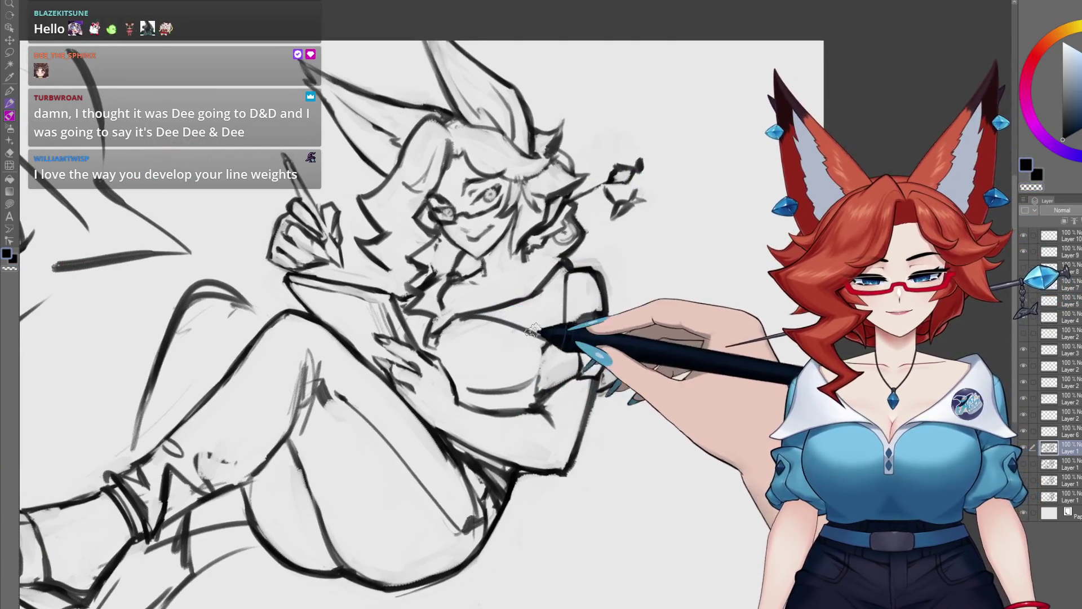
mouse_move(538, 289)
mouse_down()
mouse_move(552, 297)
mouse_move(585, 283)
mouse_up()
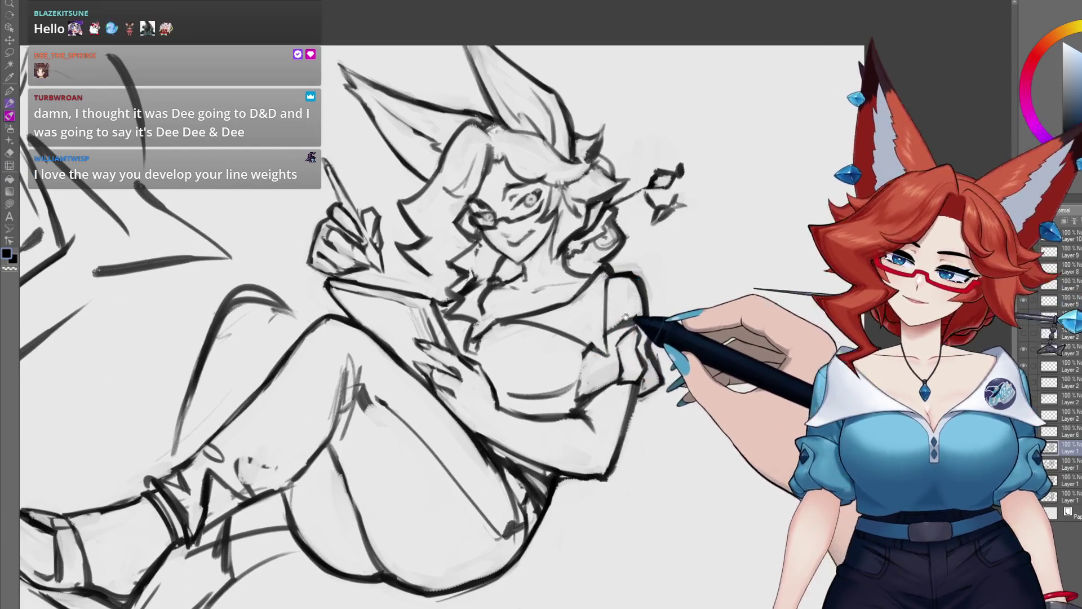
drag(625, 317, 606, 319)
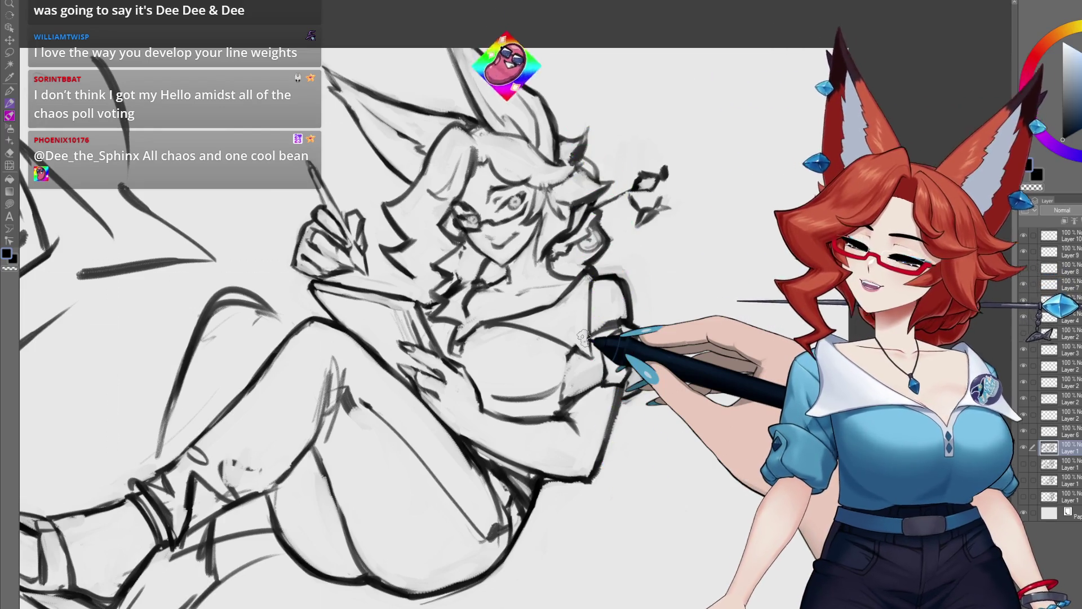
drag(680, 362, 521, 367)
mouse_move(521, 274)
mouse_down()
mouse_move(551, 276)
mouse_move(562, 488)
mouse_up()
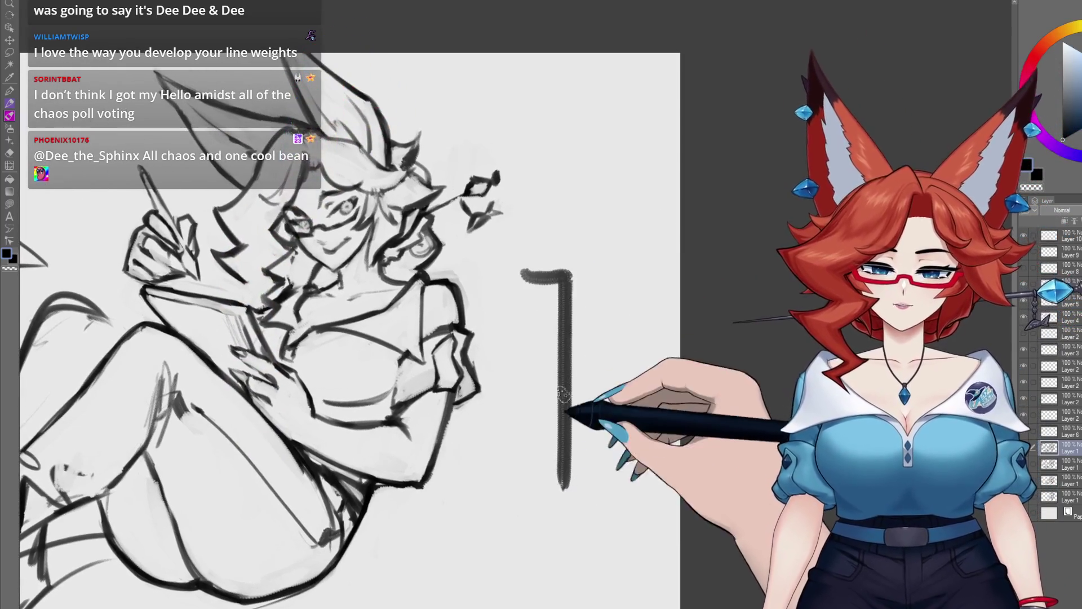
mouse_move(587, 285)
mouse_down()
mouse_move(596, 495)
mouse_move(613, 468)
mouse_up()
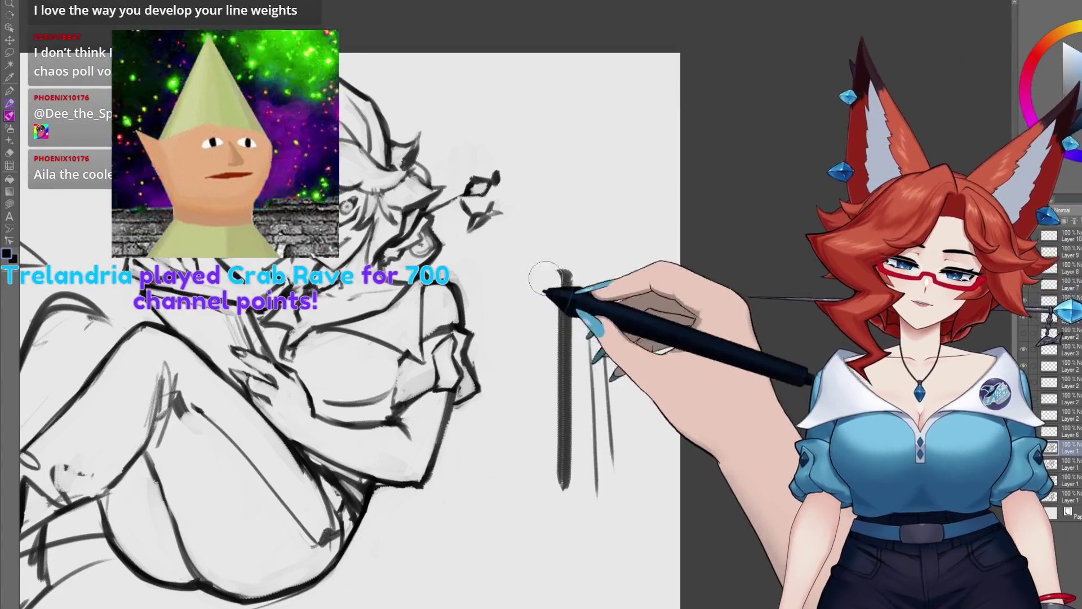
key(ctrl+z)
key(ctrl+z)
key(ctrl+z)
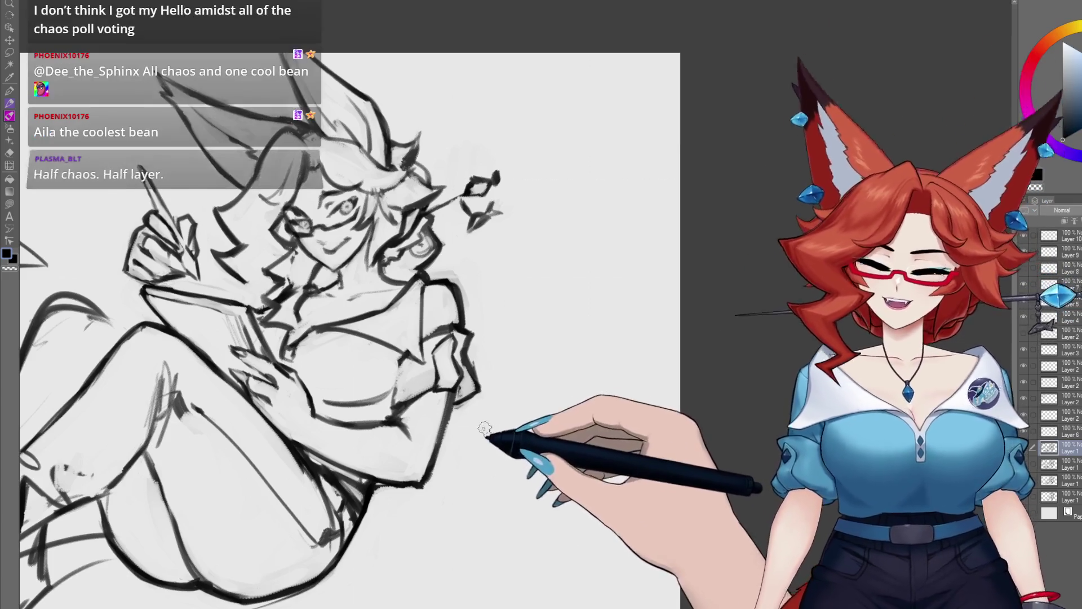
scroll(500, 496, up, 5)
scroll(601, 396, up, 2)
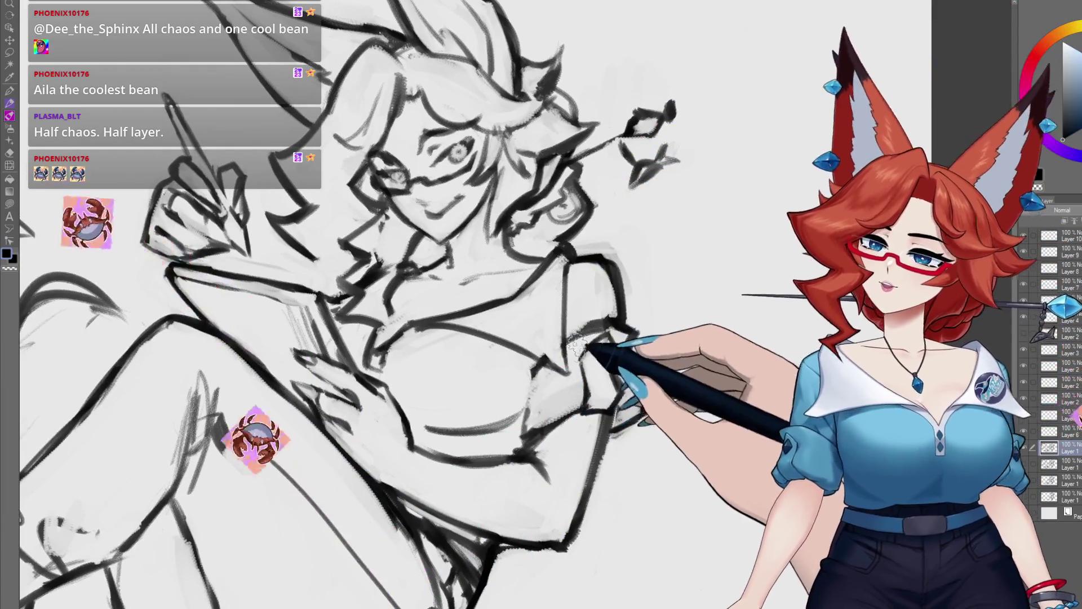
scroll(495, 387, right, 2)
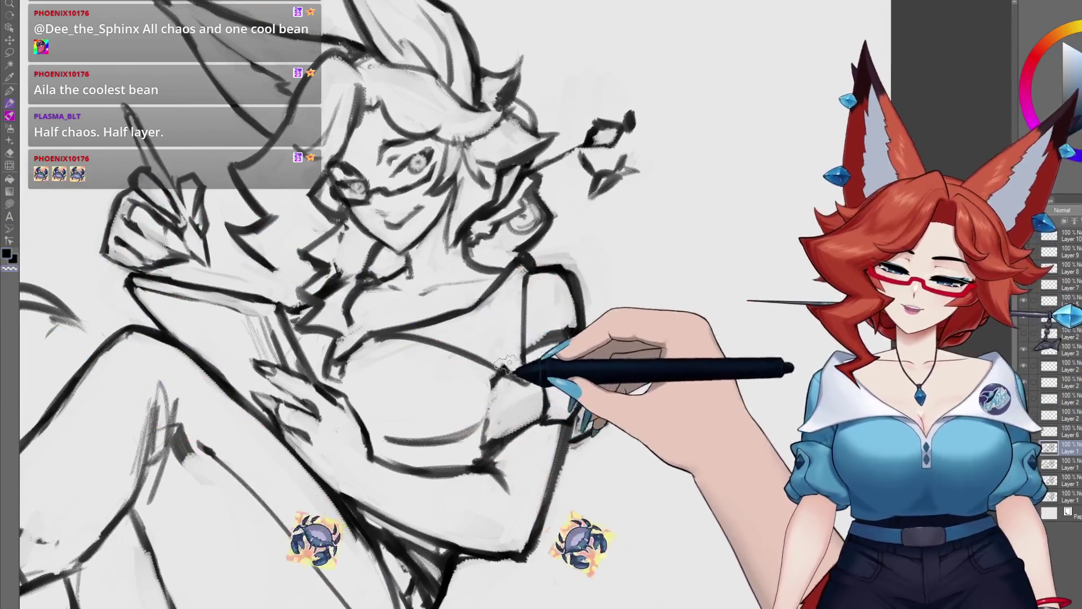
scroll(539, 340, left, 2)
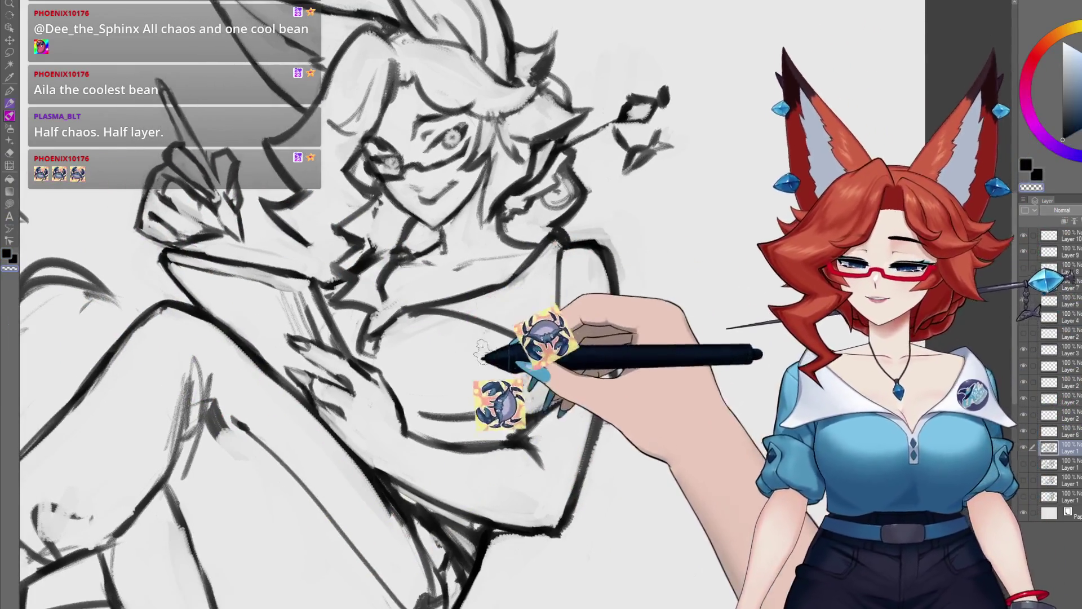
scroll(496, 326, left, 3)
scroll(496, 326, up, 1)
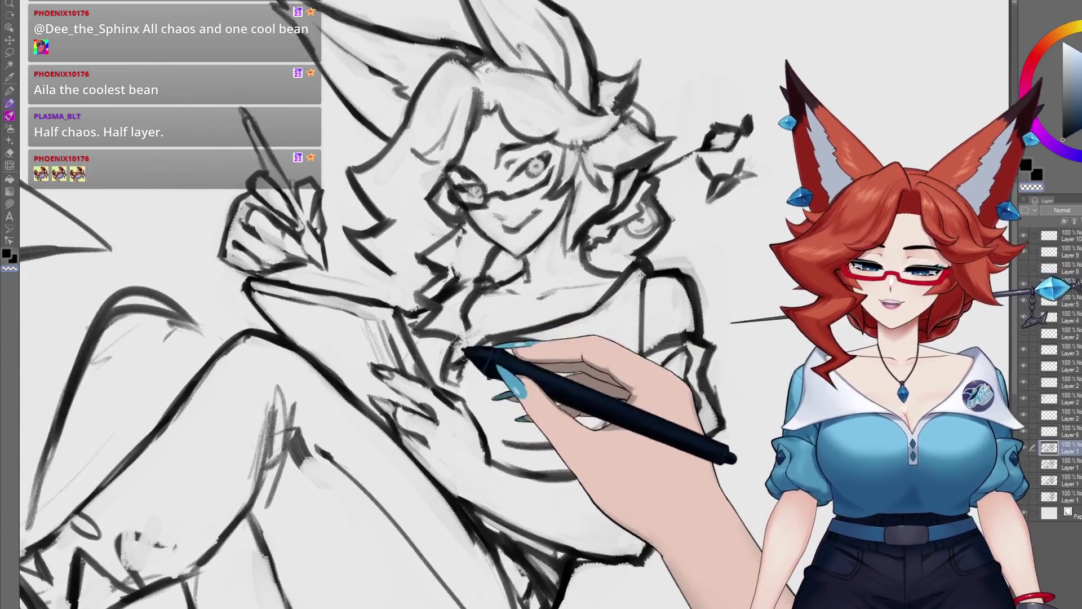
scroll(495, 326, up, 1)
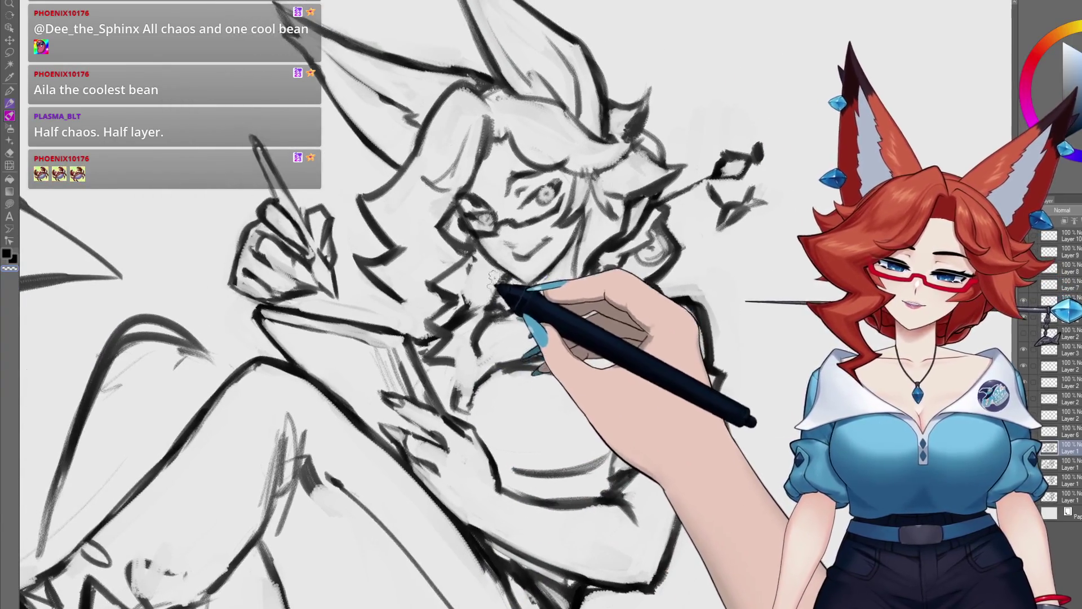
scroll(473, 273, up, 2)
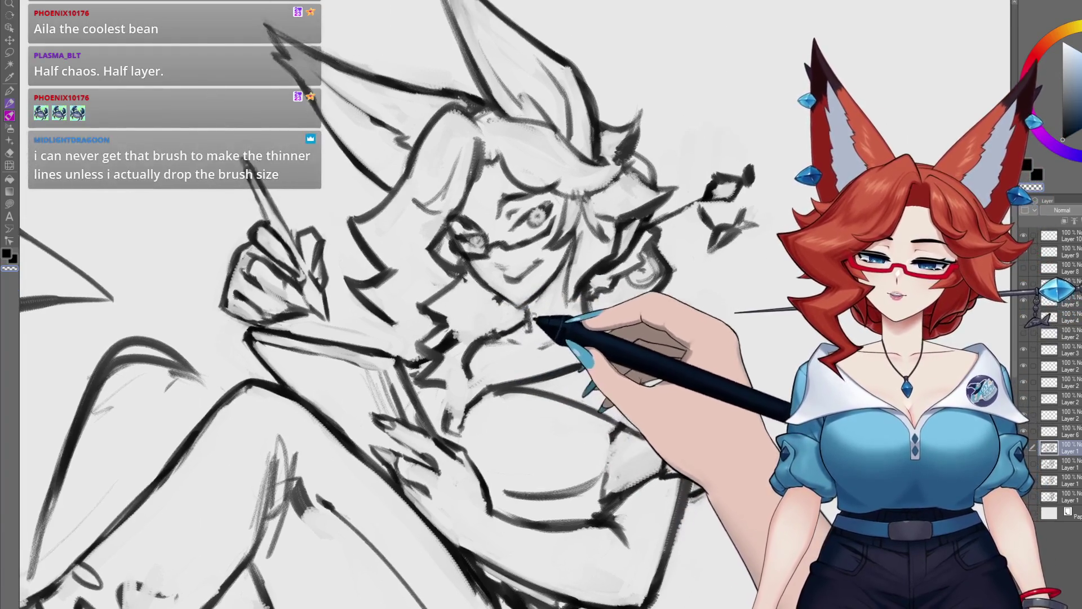
scroll(472, 273, right, 1)
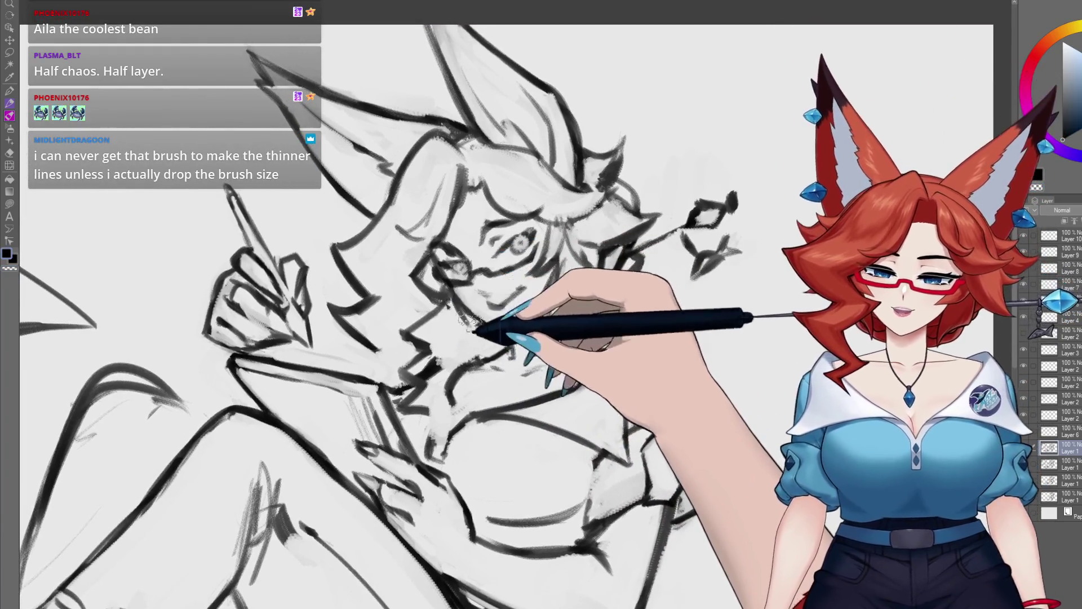
scroll(477, 347, down, 1)
scroll(478, 347, left, 2)
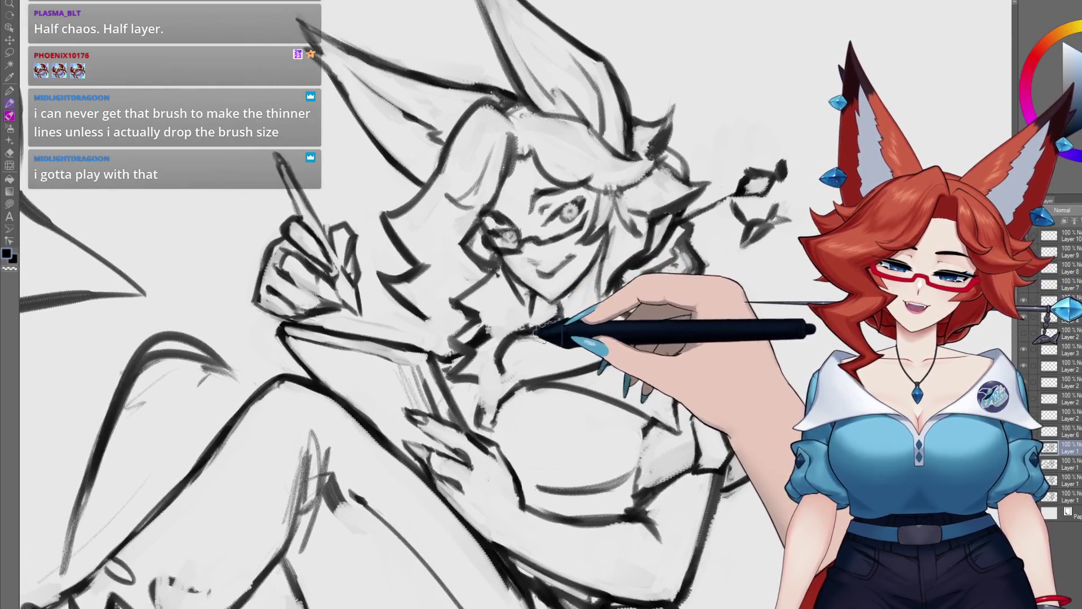
scroll(535, 327, right, 2)
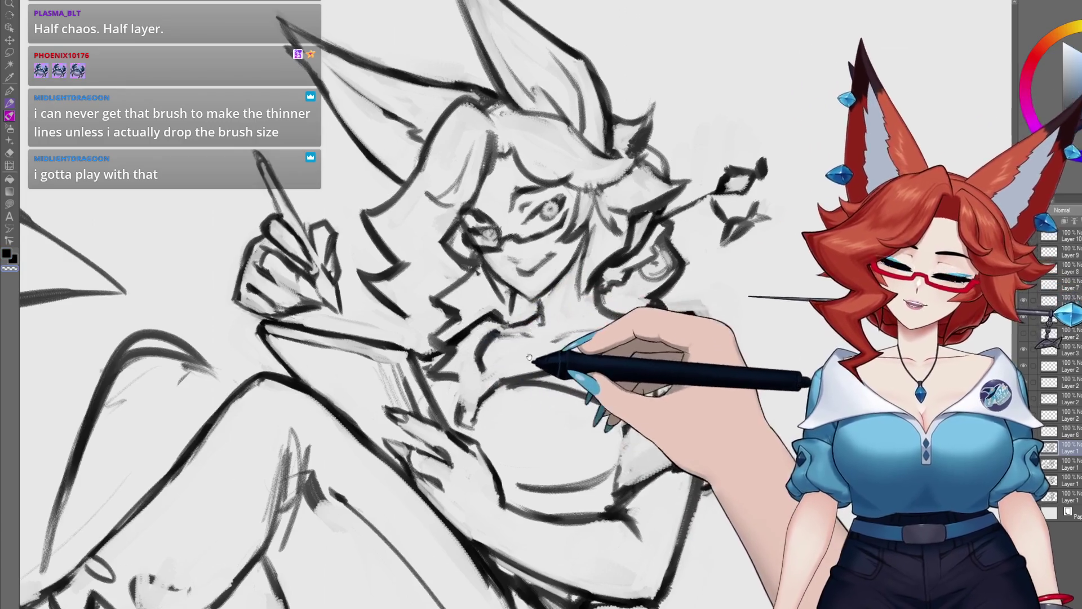
drag(529, 356, 524, 352)
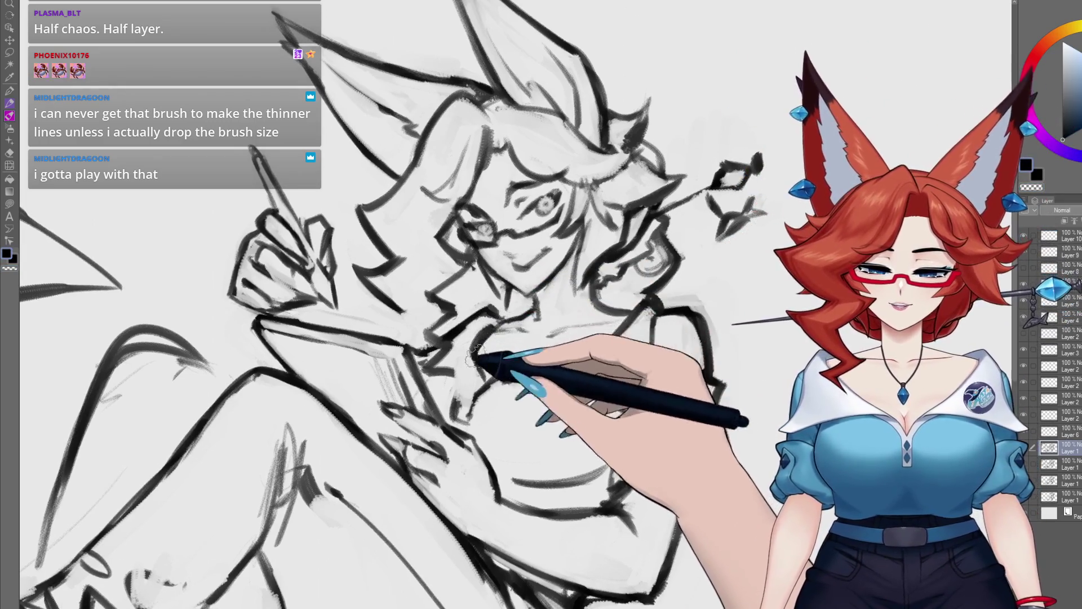
mouse_move(472, 360)
mouse_down()
mouse_move(501, 346)
mouse_move(510, 358)
mouse_up()
drag(587, 338, 584, 342)
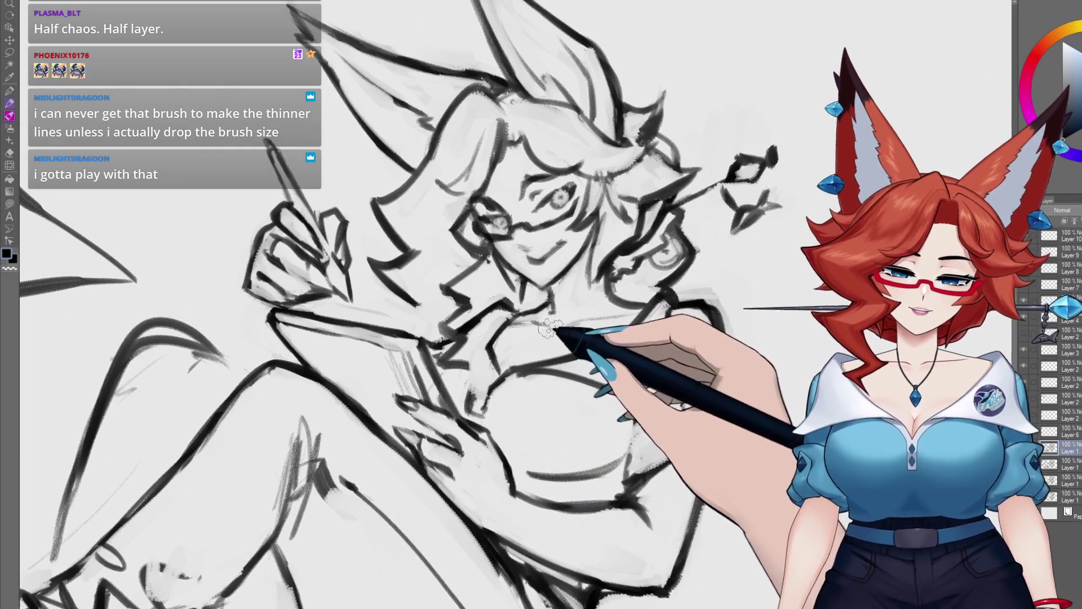
drag(578, 278, 523, 301)
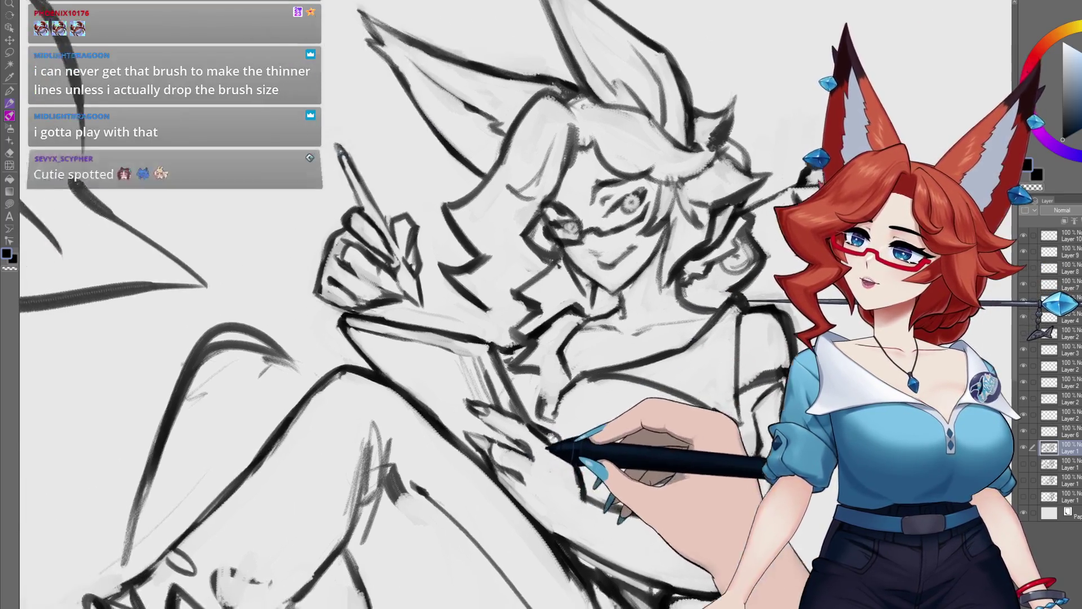
mouse_move(560, 445)
mouse_down()
mouse_move(683, 418)
mouse_move(551, 419)
mouse_move(705, 417)
mouse_up()
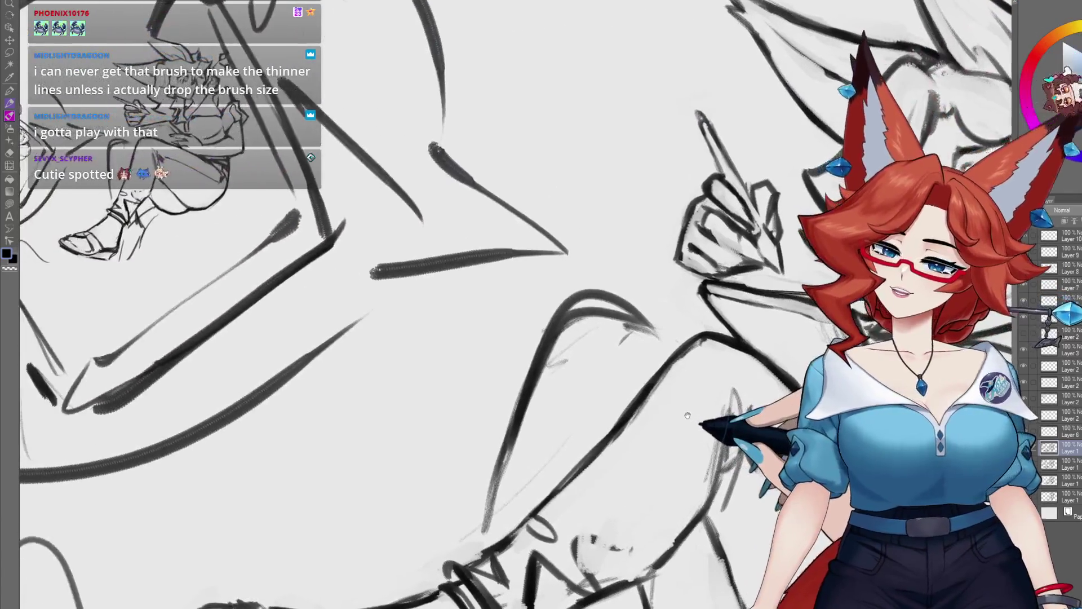
- Draw several thin vertical and curved pencil test strokes on the blank area beside the sketch
scroll(501, 451, down, 3)
mouse_move(501, 451)
mouse_down()
mouse_move(237, 574)
mouse_move(587, 402)
mouse_move(448, 346)
mouse_up()
drag(544, 241, 556, 495)
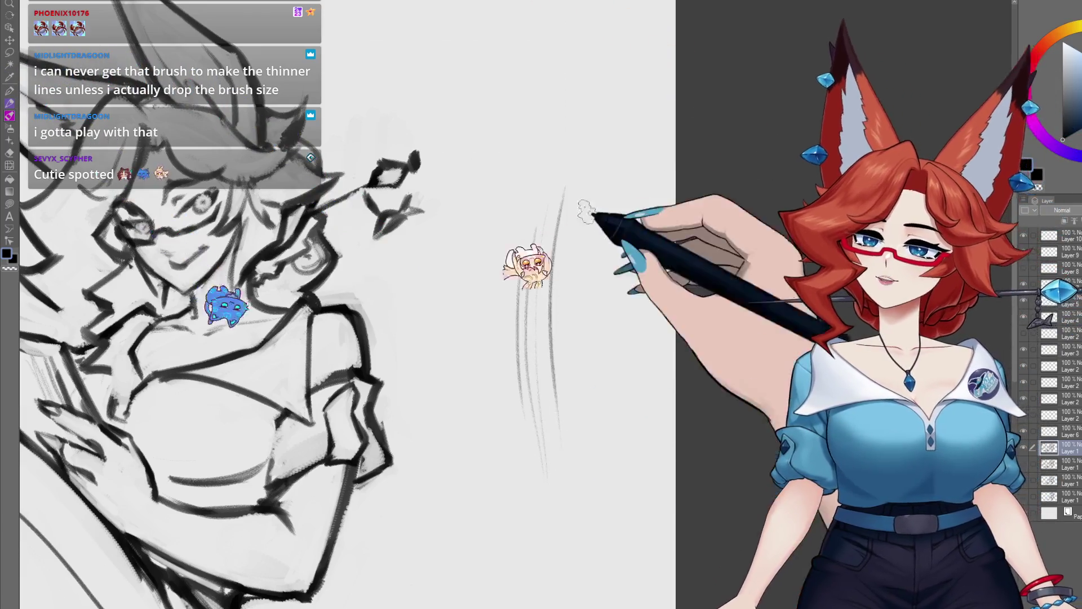
scroll(560, 353, up, 5)
drag(531, 346, 499, 365)
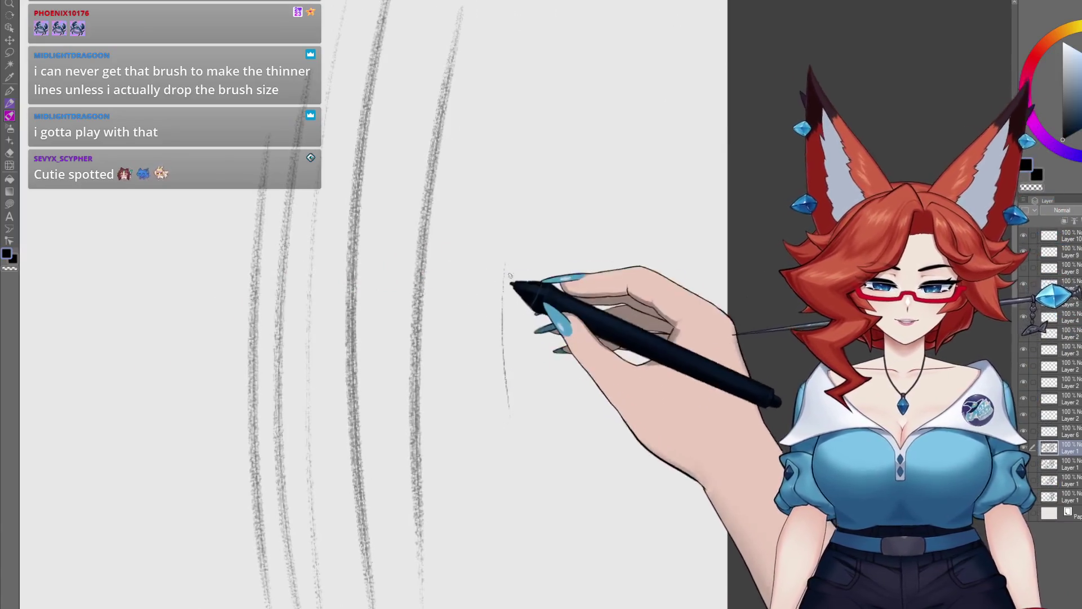
scroll(315, 338, up, 5)
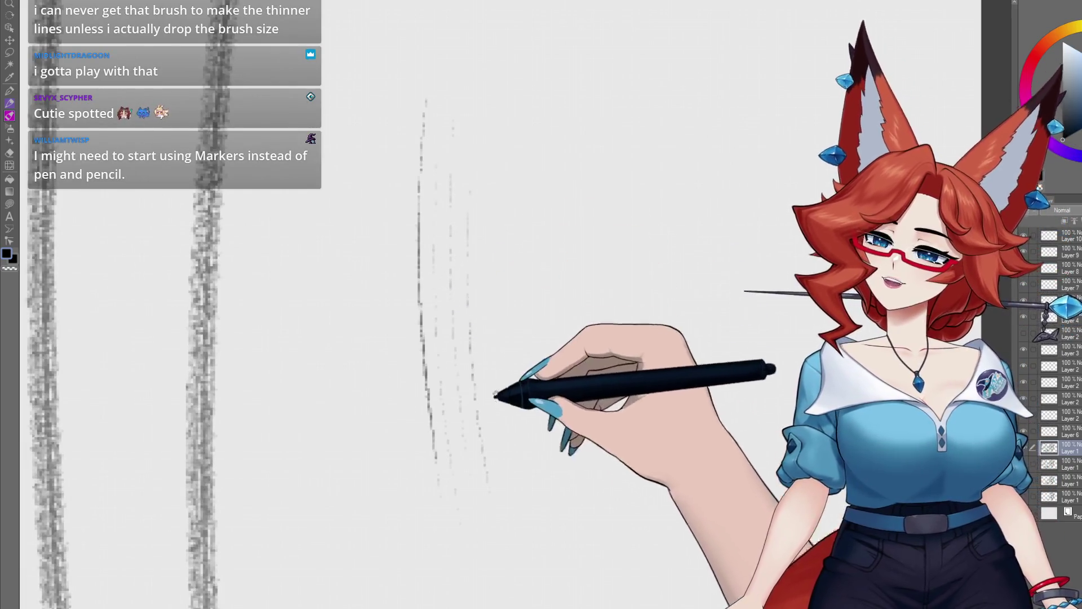
scroll(326, 304, down, 5)
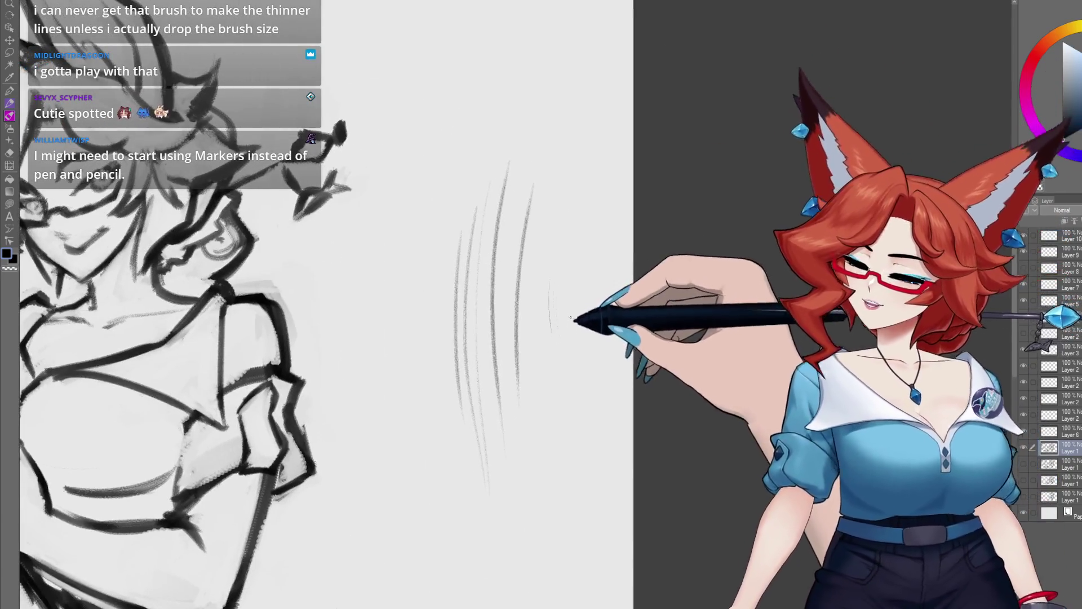
drag(563, 251, 555, 443)
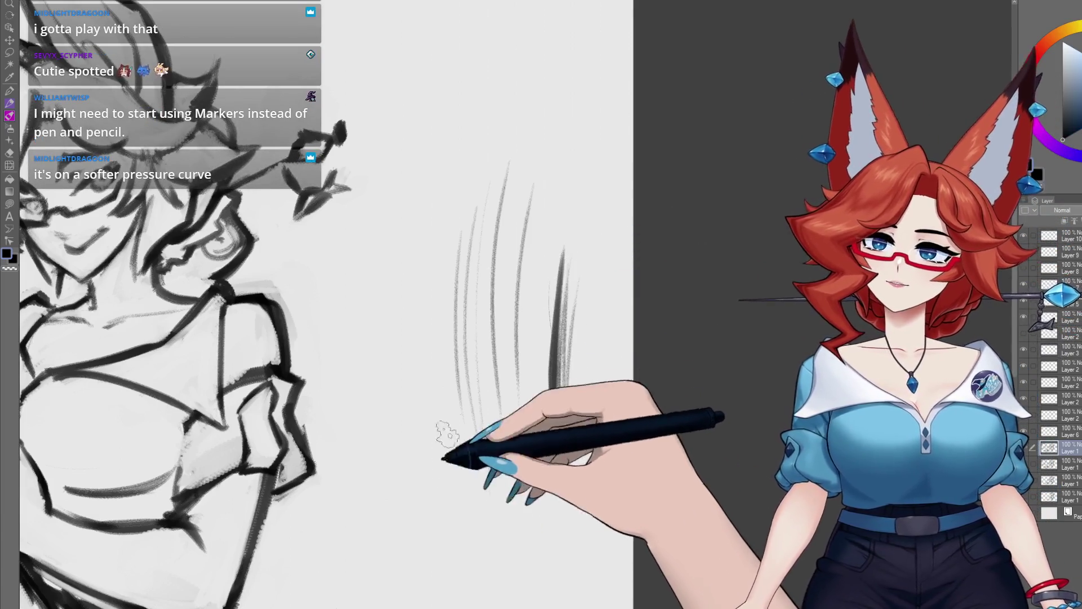
drag(405, 275, 420, 500)
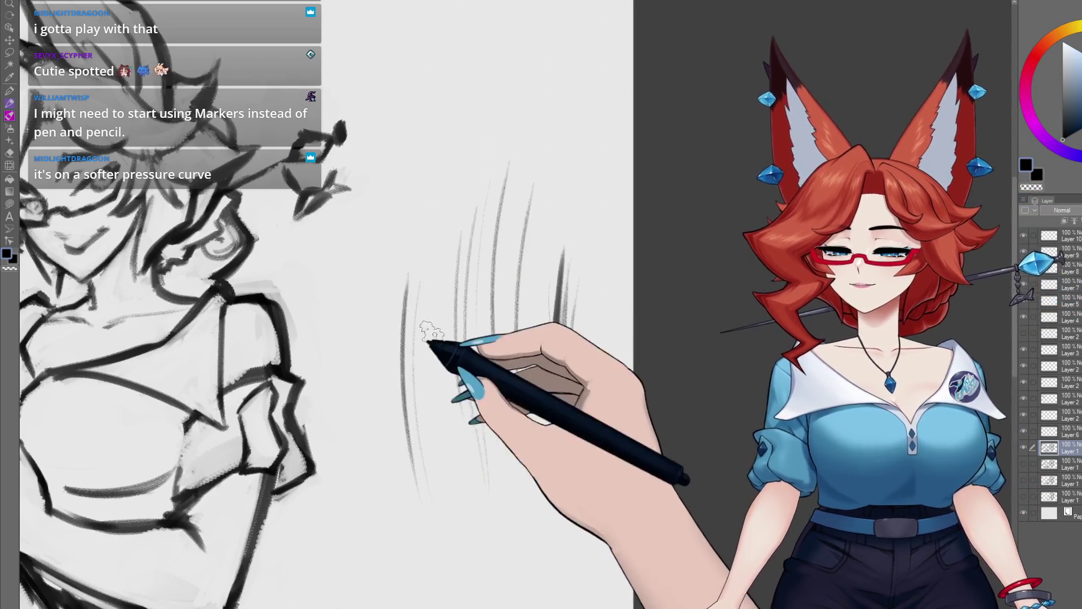
drag(430, 314, 434, 479)
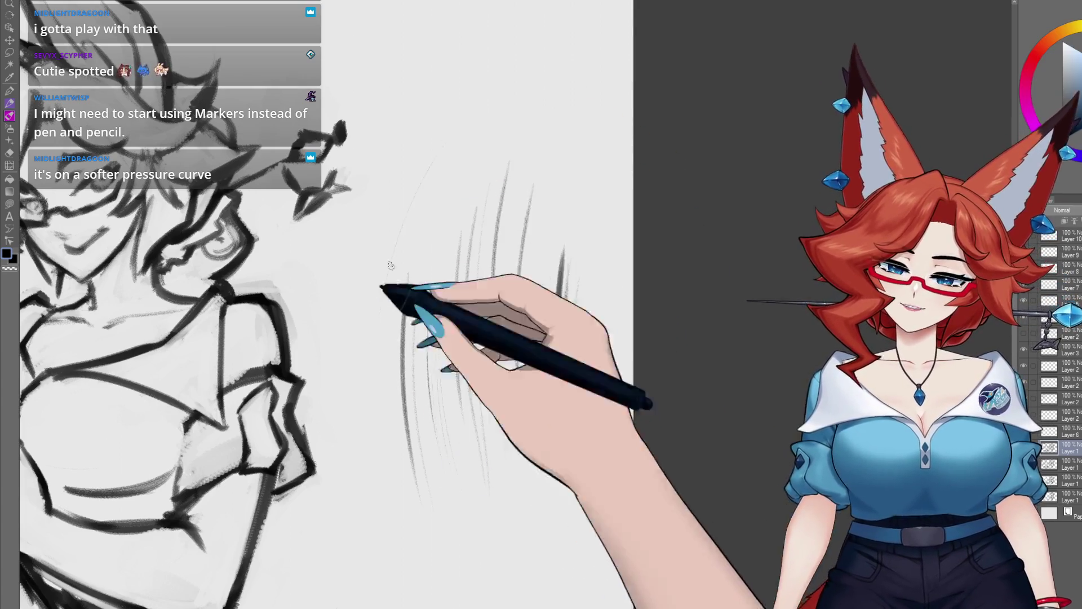
drag(435, 133, 404, 417)
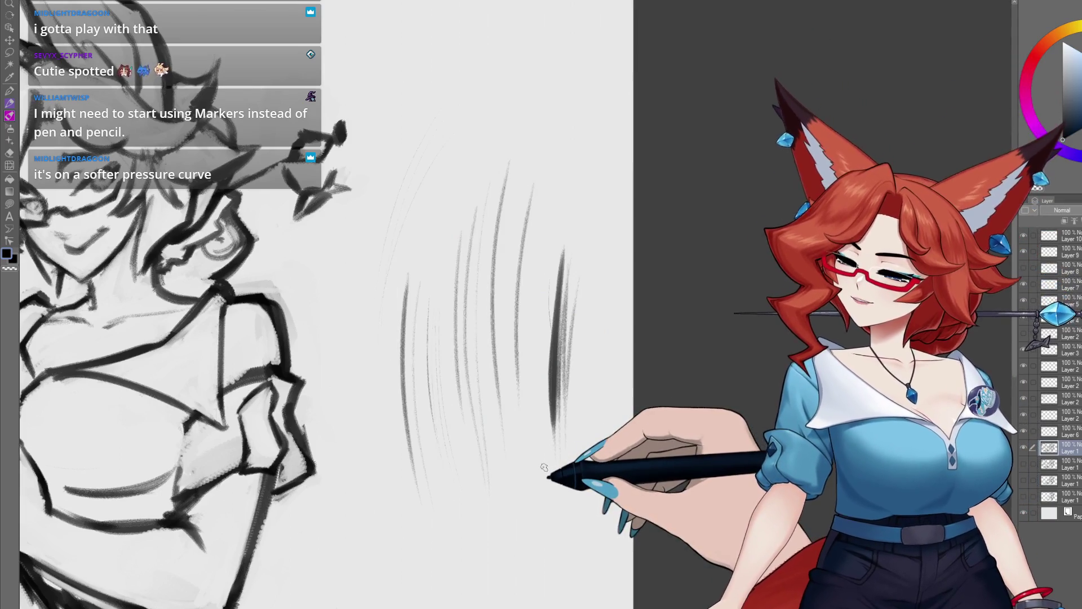
- Lasso-select the test strokes, delete them, and deselect
key(m)
mouse_move(641, 379)
mouse_down()
mouse_move(375, 447)
mouse_move(512, 54)
mouse_move(644, 282)
mouse_up()
key(Delete)
key(ctrl+d)
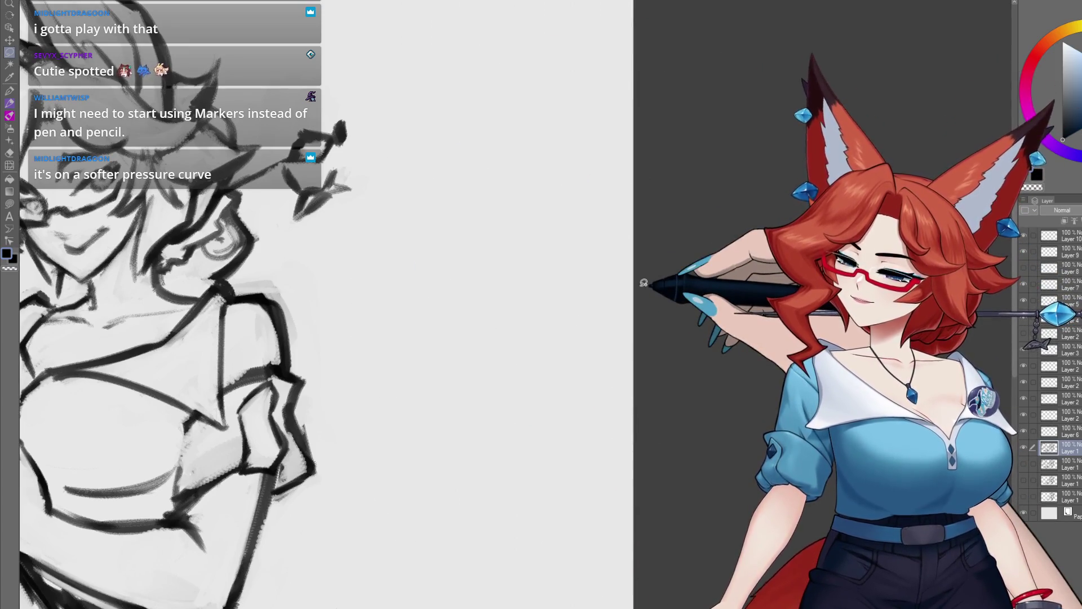
- Draw vertical brush hatching beside the torso with diagonal strokes above it
mouse_move(524, 369)
mouse_down()
mouse_move(652, 391)
mouse_move(673, 376)
mouse_up()
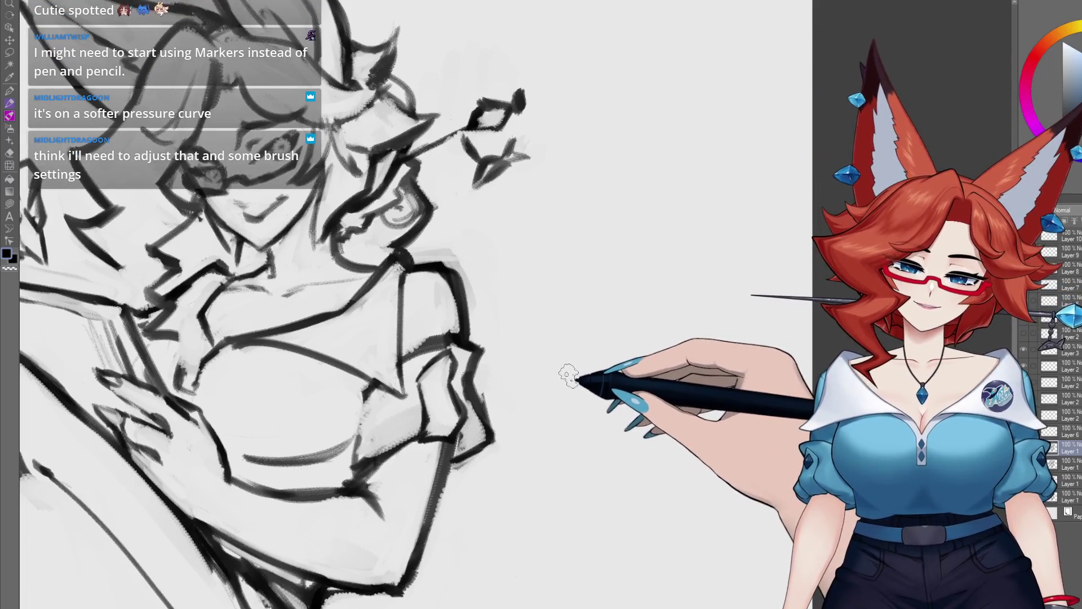
drag(613, 217, 602, 362)
mouse_move(619, 248)
mouse_down()
mouse_move(617, 442)
mouse_move(626, 429)
mouse_up()
drag(639, 251, 632, 419)
mouse_move(648, 254)
mouse_down()
mouse_move(642, 433)
mouse_move(666, 440)
mouse_up()
mouse_move(685, 248)
mouse_down()
mouse_move(681, 434)
mouse_move(694, 428)
mouse_up()
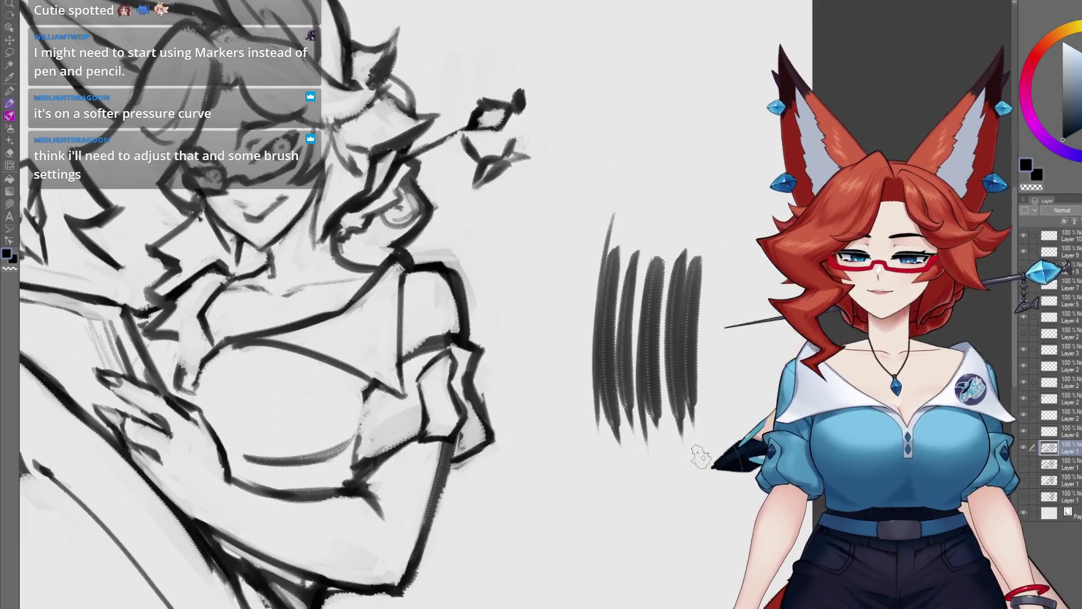
drag(701, 155, 551, 296)
drag(642, 168, 557, 319)
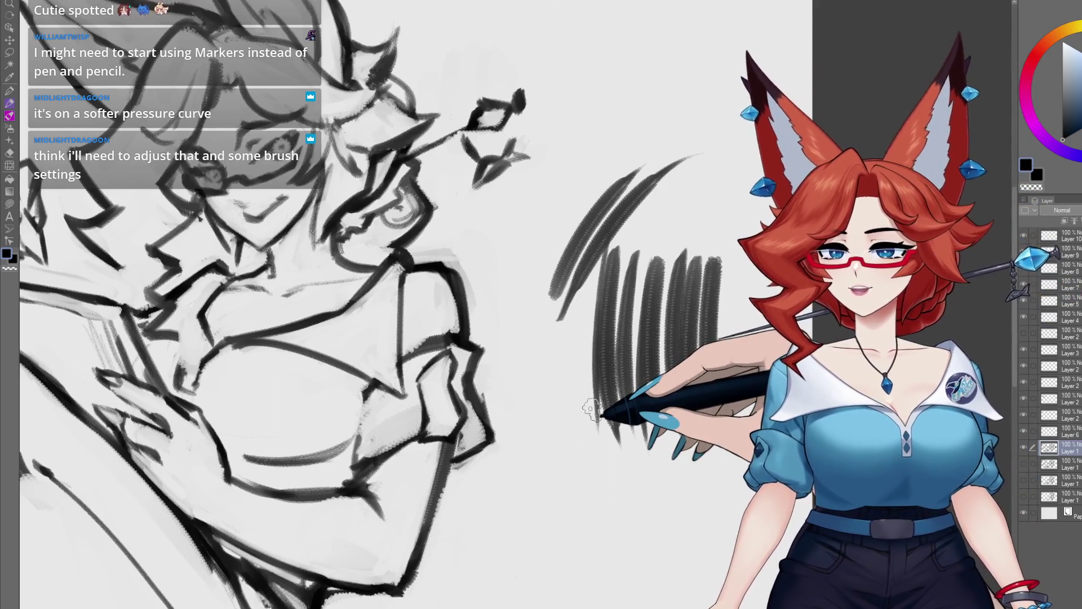
- Undo the diagonal strokes, erase the hatching, and draw one dark vertical test stroke
key(ctrl+z)
key(ctrl+z)
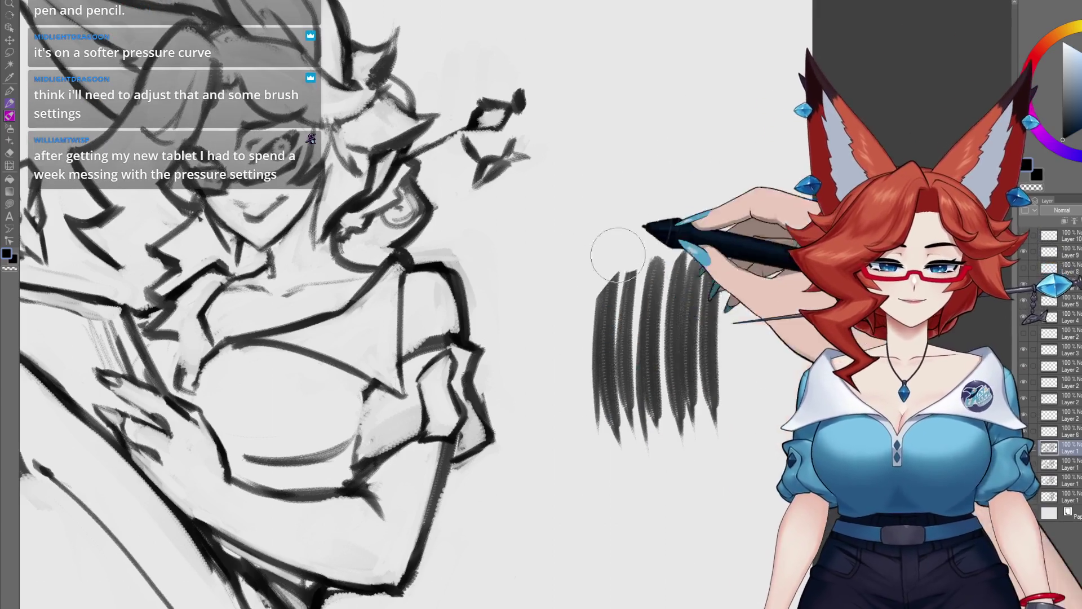
drag(628, 240, 680, 328)
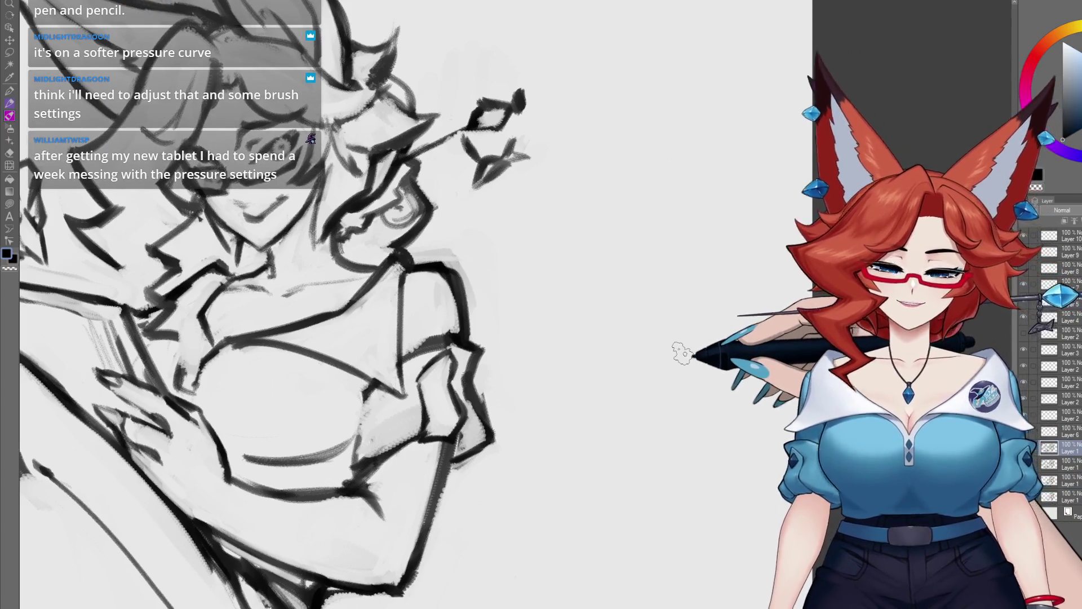
drag(564, 399, 694, 409)
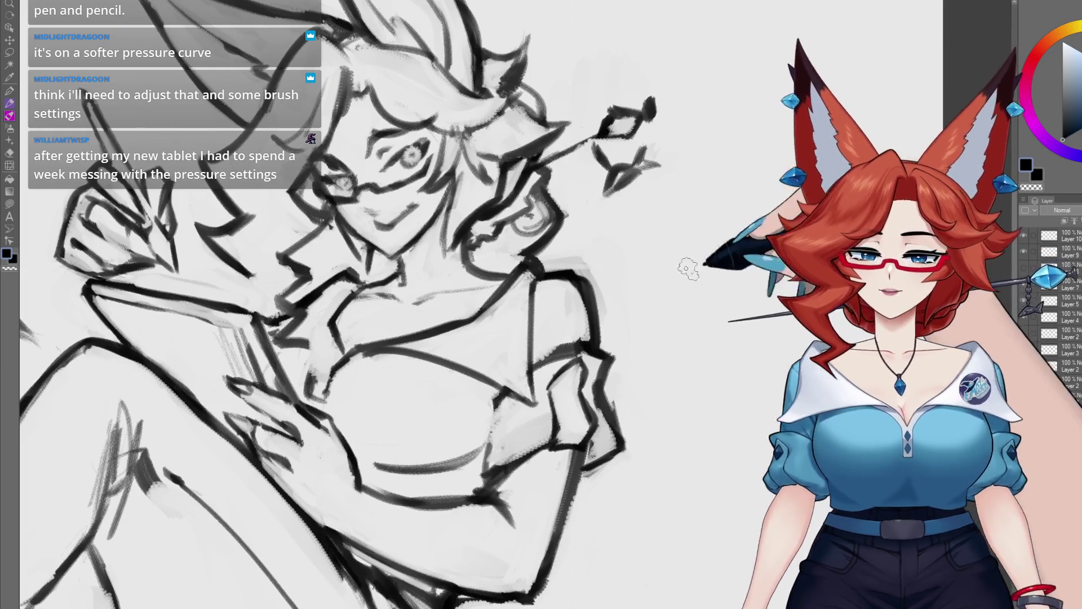
drag(738, 191, 721, 366)
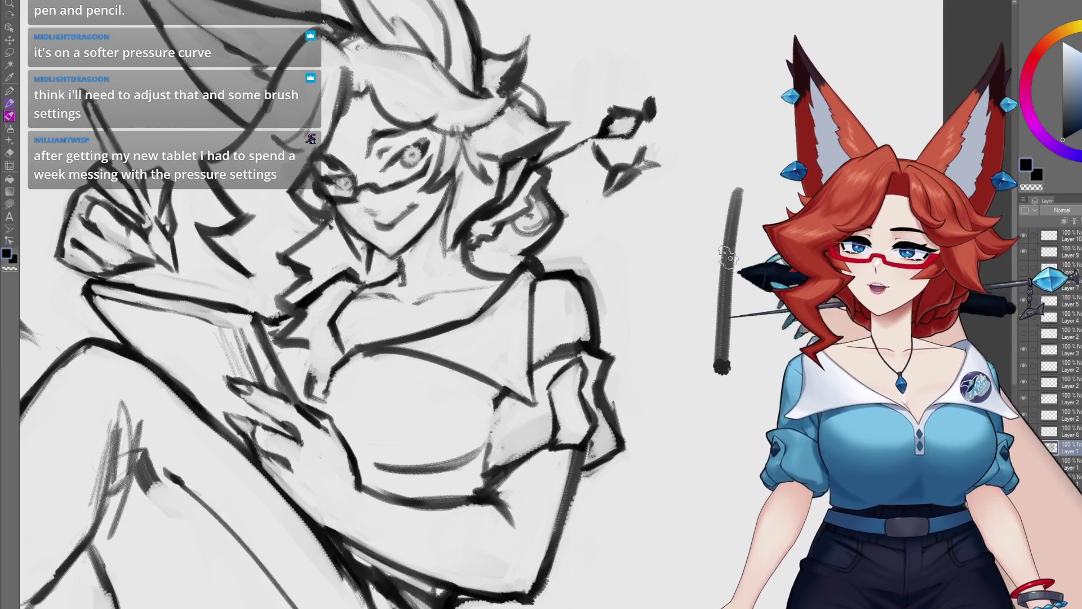
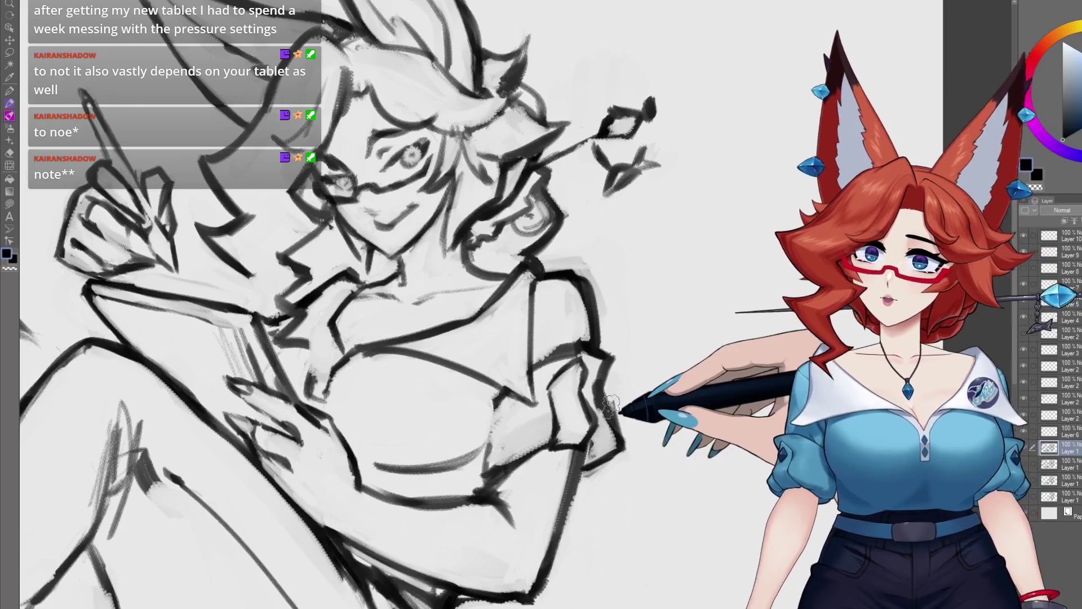
- Pan the sketch left, then nudge it back right, to frame the shoulder and sleeve for heavier contours
drag(640, 278, 554, 267)
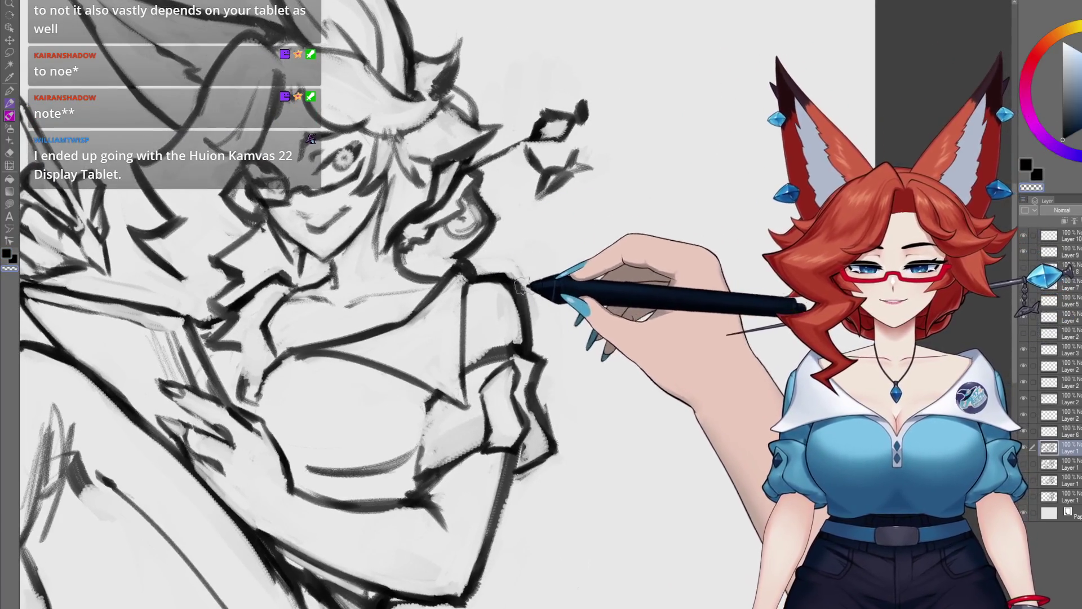
drag(541, 271, 566, 276)
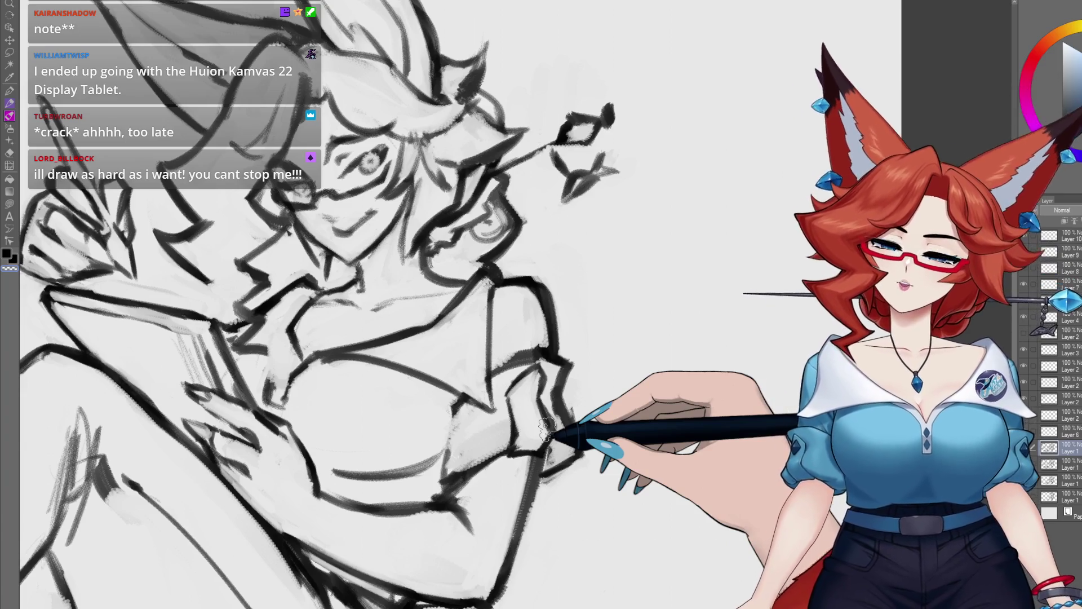
- Zoom in and pan close on the face and hand to ink the glasses and eyes
scroll(333, 321, up, 3)
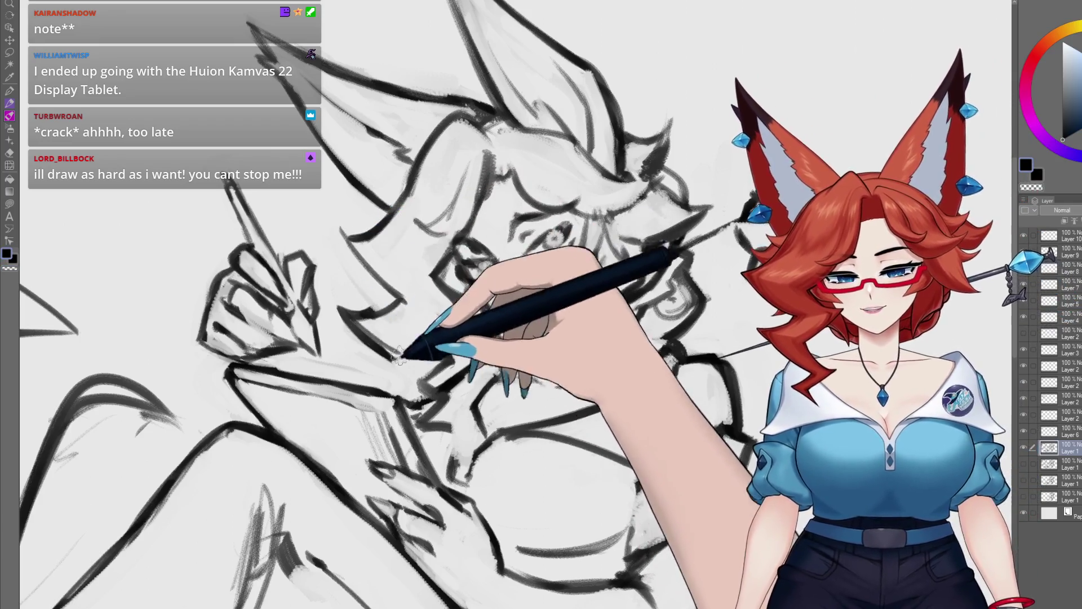
drag(362, 459, 363, 440)
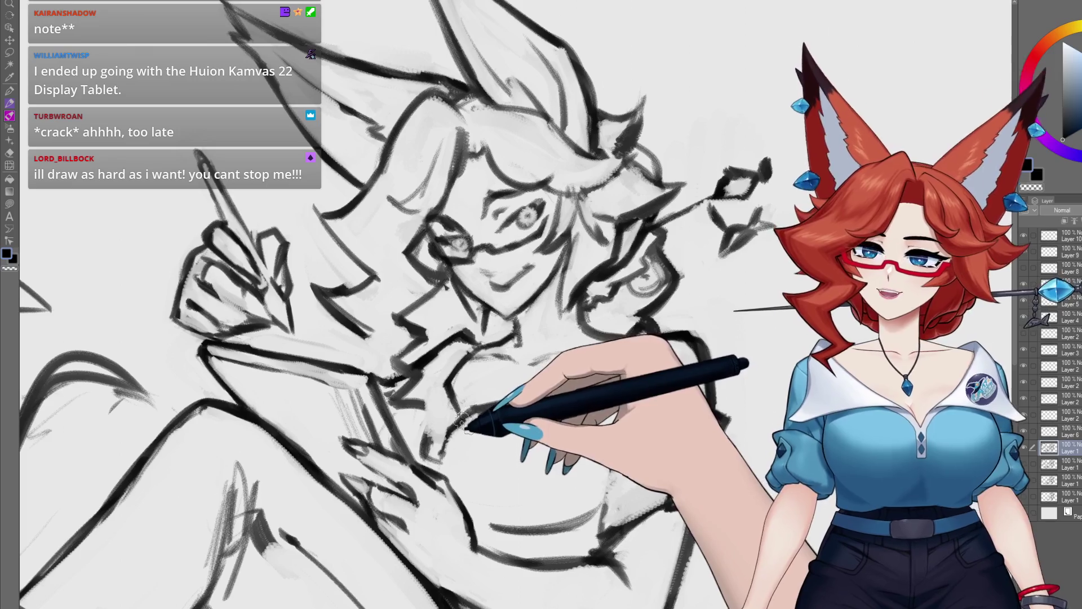
mouse_move(475, 400)
mouse_down()
mouse_move(494, 405)
mouse_move(491, 391)
mouse_move(466, 387)
mouse_move(479, 387)
mouse_move(428, 321)
mouse_up()
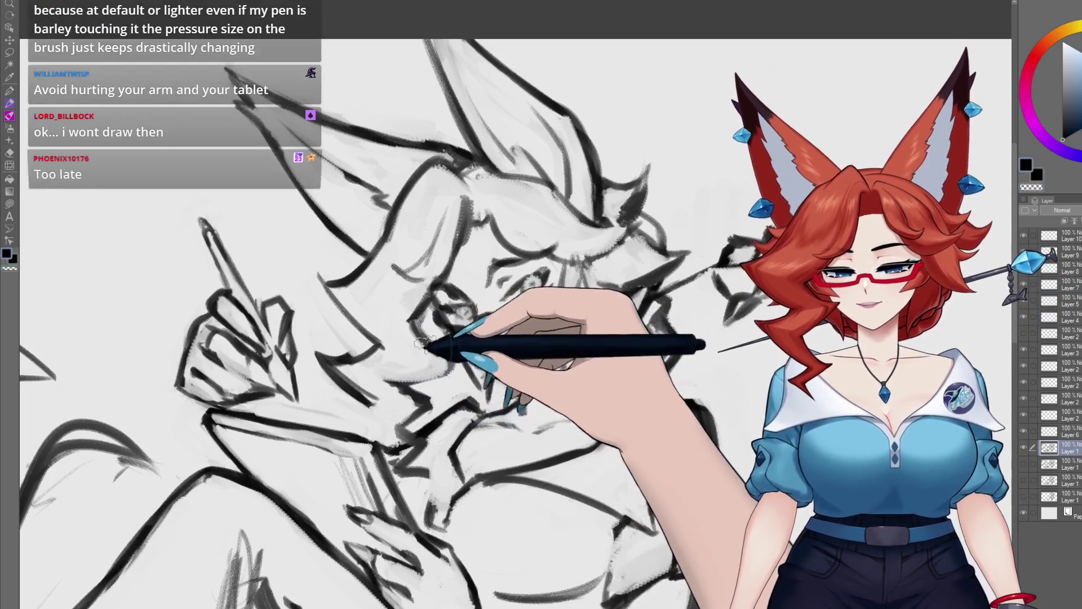
- Zoom back out and shift the view around the face and up toward the collar
scroll(417, 373, down, 1)
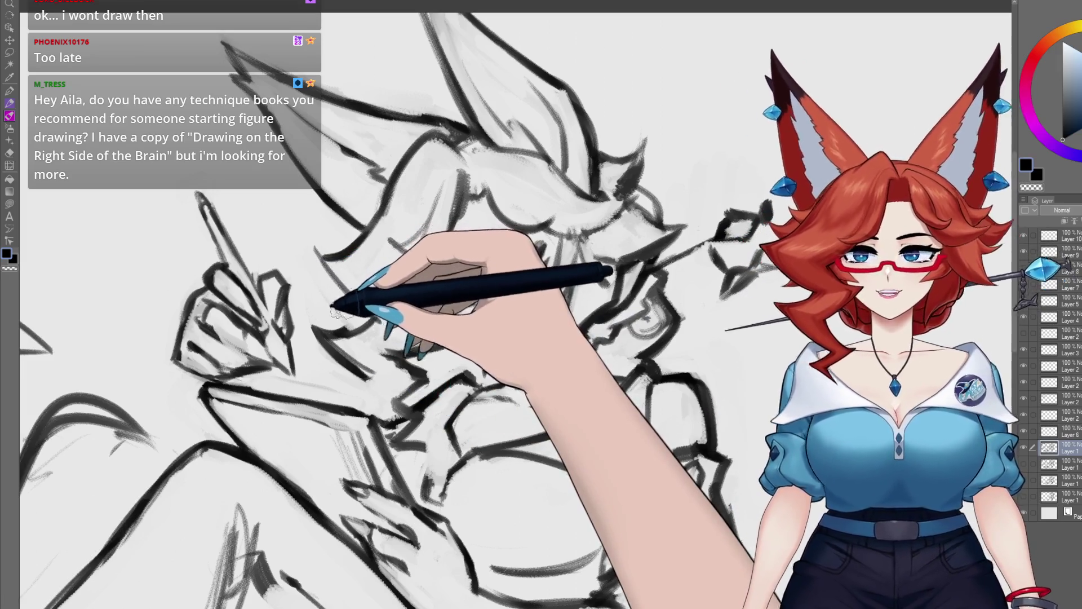
drag(344, 308, 362, 323)
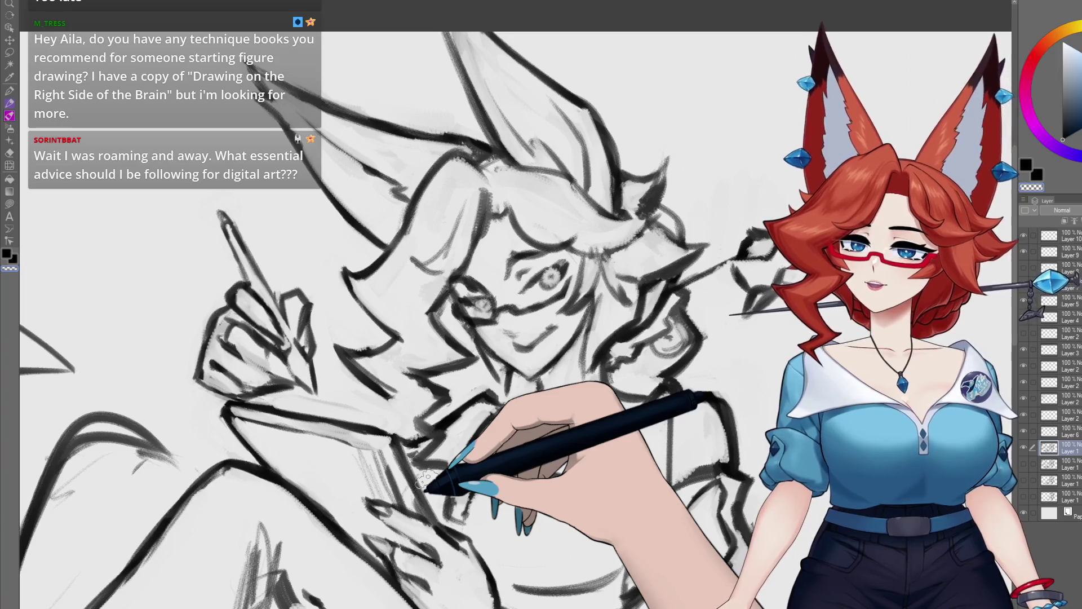
drag(445, 386, 474, 358)
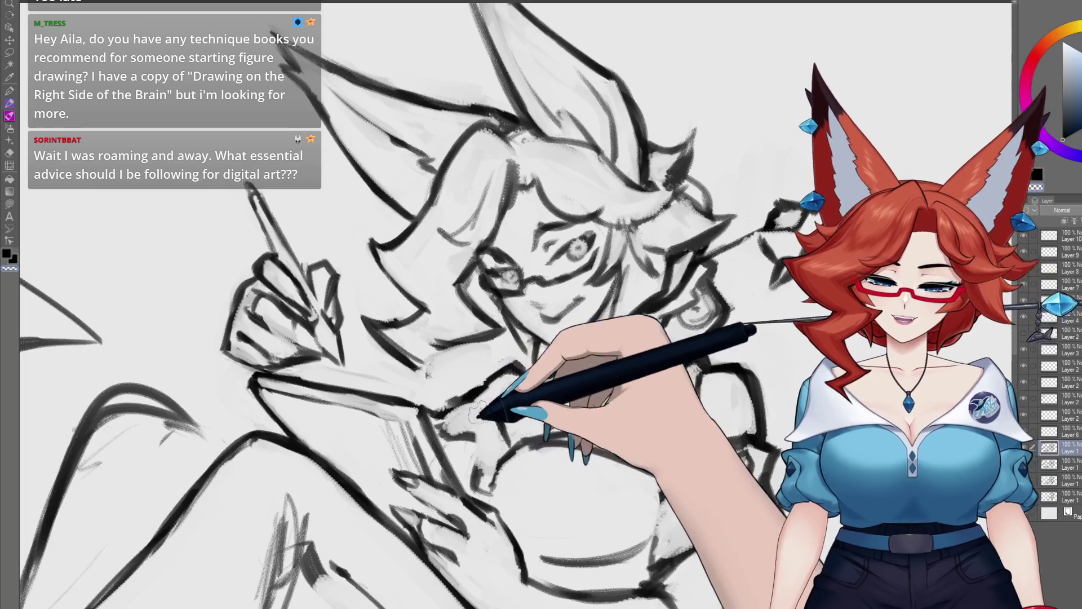
- Pan the canvas onto the chest and book hand, tilting it slightly for easier bold strokes
drag(478, 414, 419, 377)
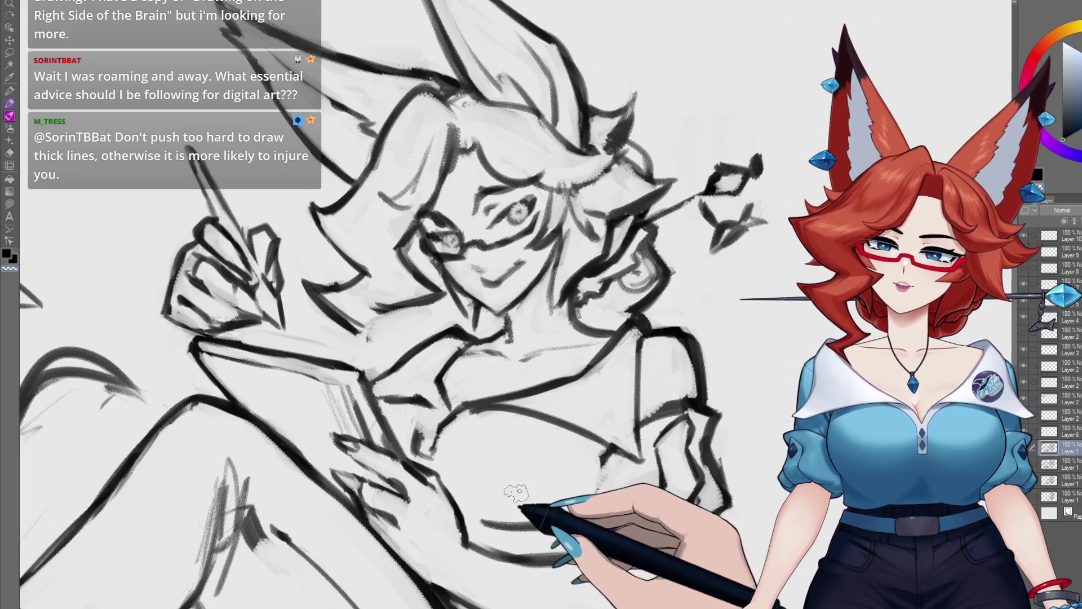
drag(471, 454, 456, 440)
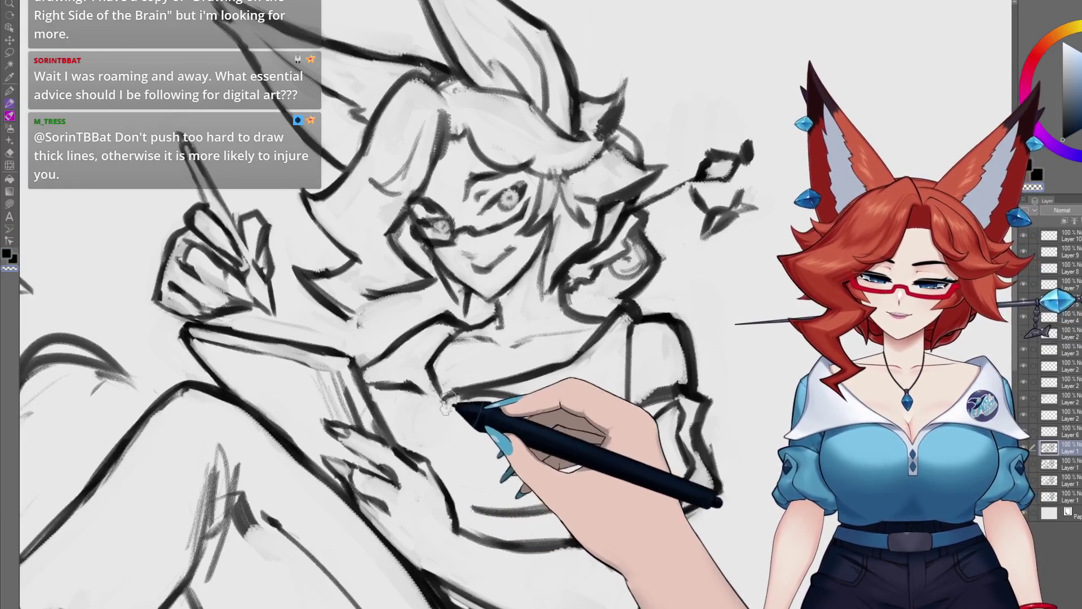
mouse_move(490, 431)
mouse_down()
mouse_move(520, 399)
mouse_move(494, 376)
mouse_up()
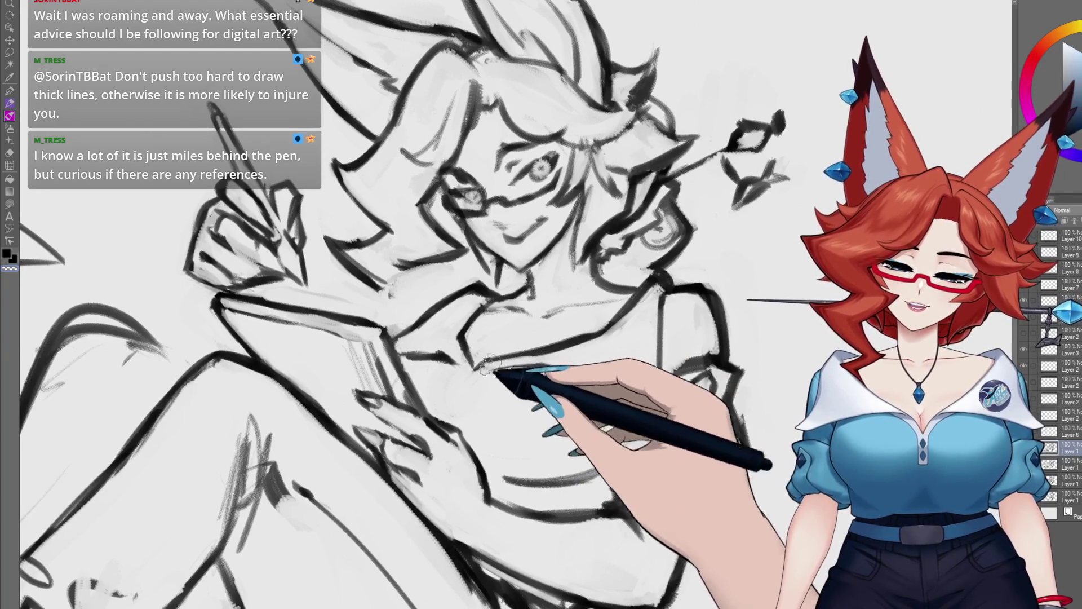
drag(491, 363, 393, 358)
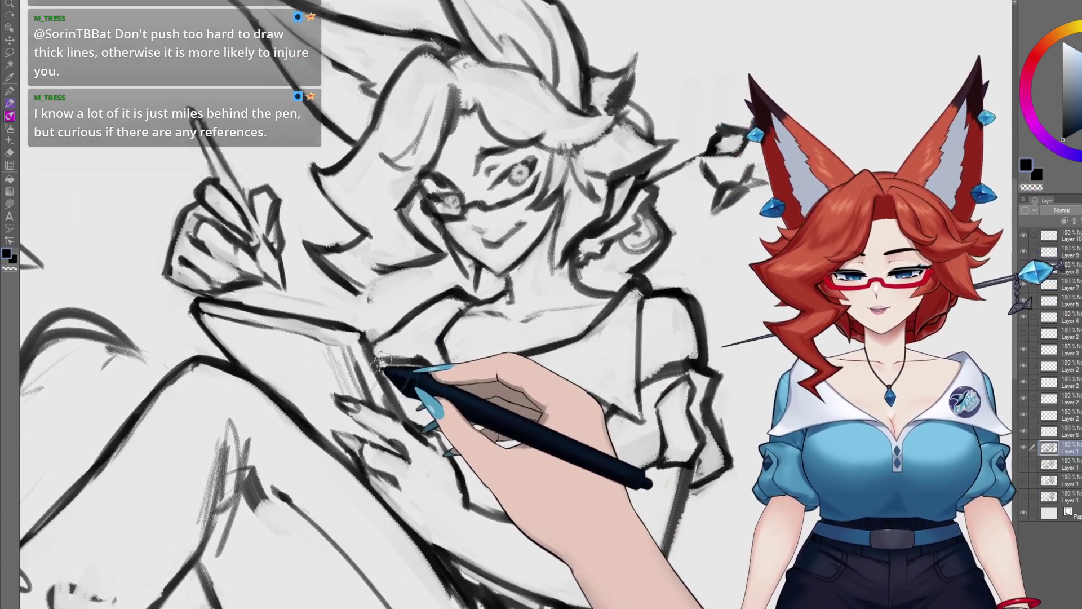
mouse_move(417, 353)
mouse_down()
mouse_move(483, 365)
mouse_move(417, 377)
mouse_up()
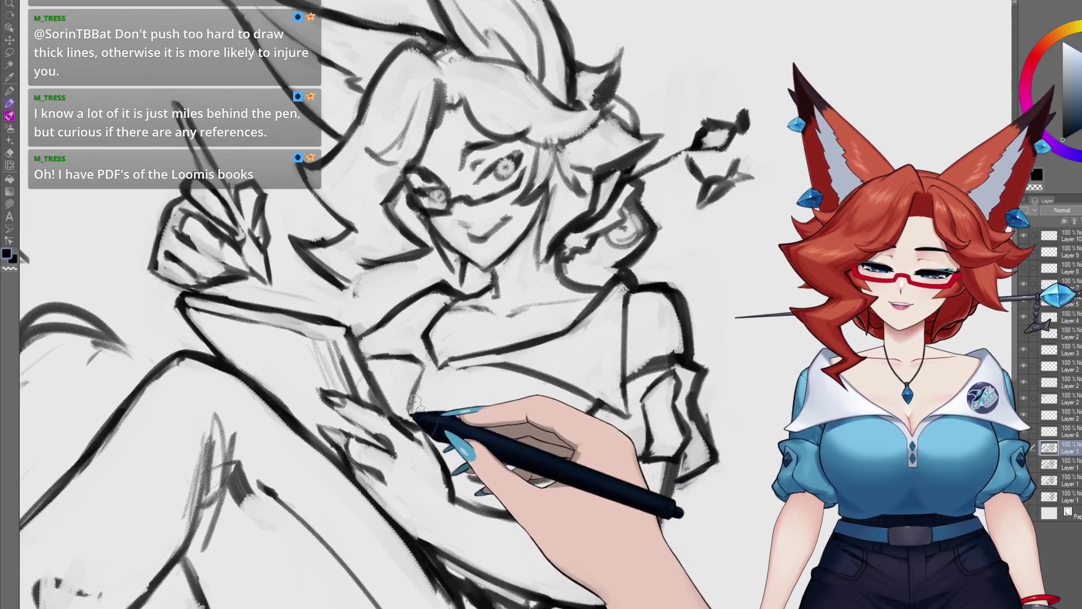
drag(458, 382, 518, 341)
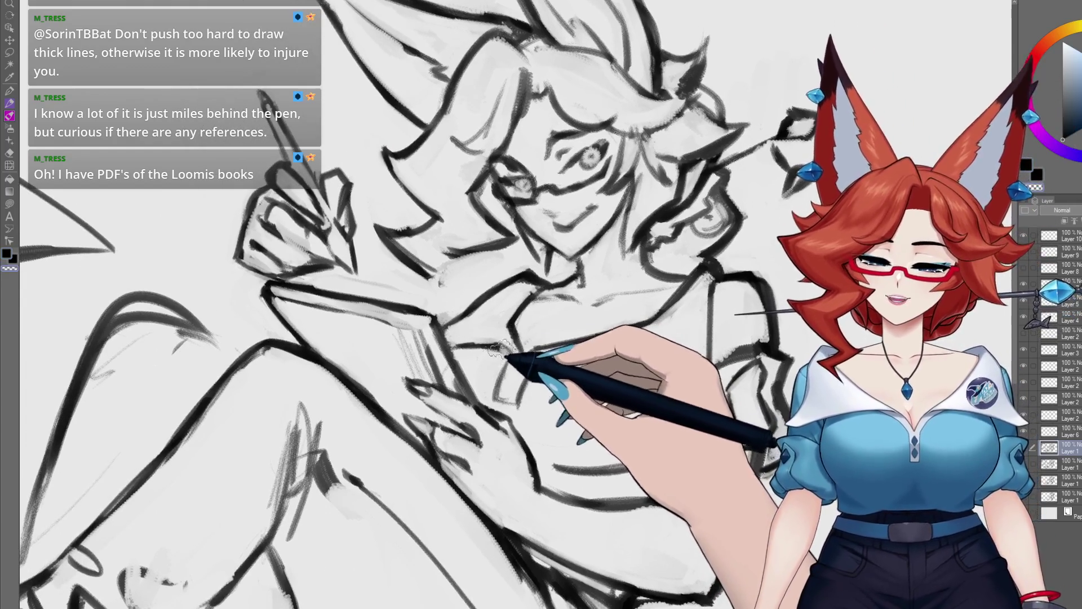